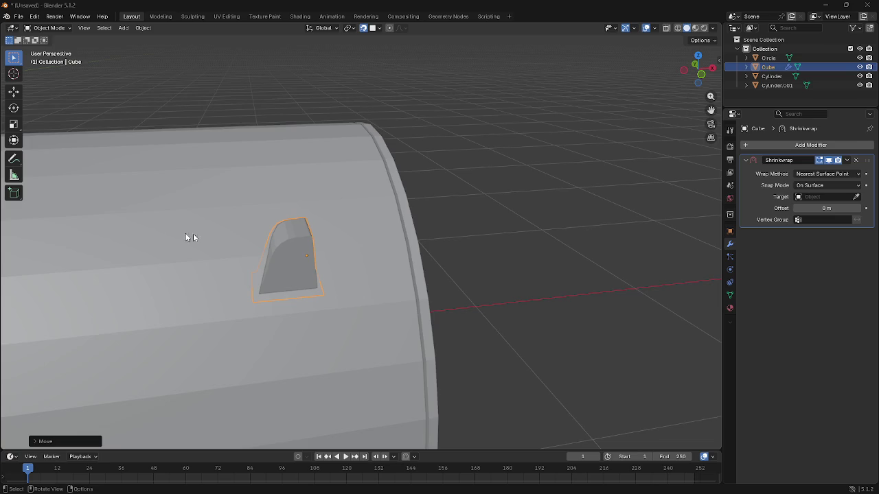
Step: Tilt the small cube around X and seat it on the cylinder's curved surface in Right view
middle_drag(189, 237, 302, 261)
key(r)
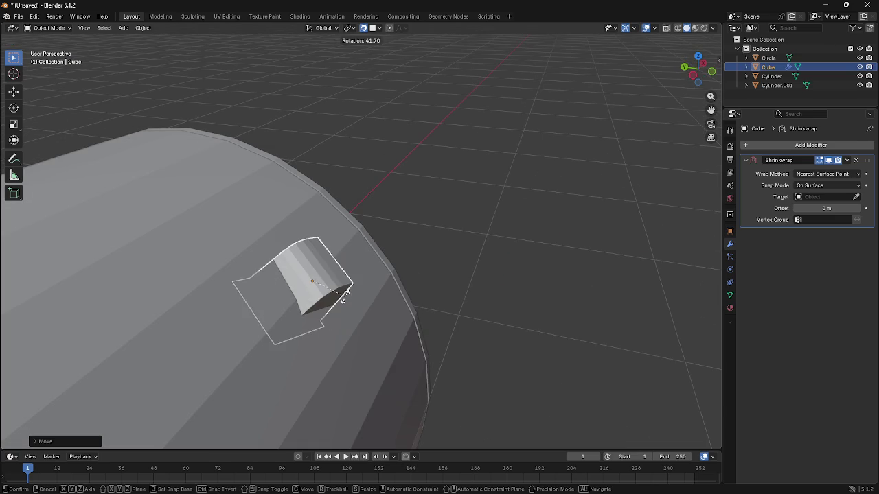
key(z)
key(x)
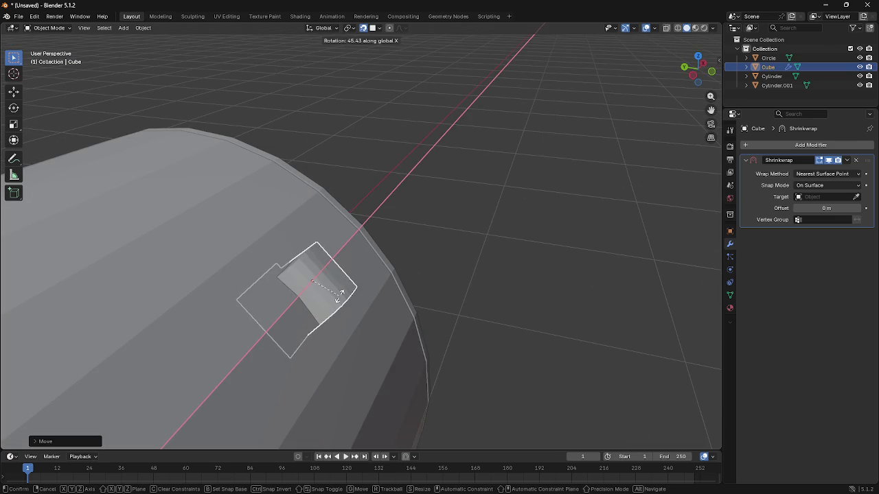
click(341, 294)
key(KP_3)
key(r)
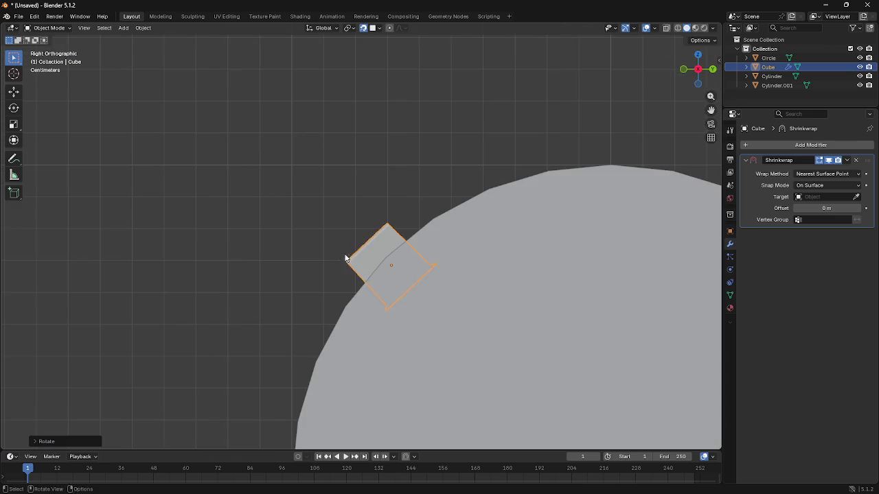
key(g)
click(339, 212)
mouse_move(338, 212)
middle_down()
mouse_move(381, 237)
mouse_move(337, 261)
middle_up()
Step: In Edit Mode face select, push one cube face to reshape it and add the front face
key(Tab)
key(alt+a)
key(3)
shift+click(403, 209)
drag(386, 149, 369, 181)
middle_drag(369, 181, 309, 265)
shift+click(287, 258)
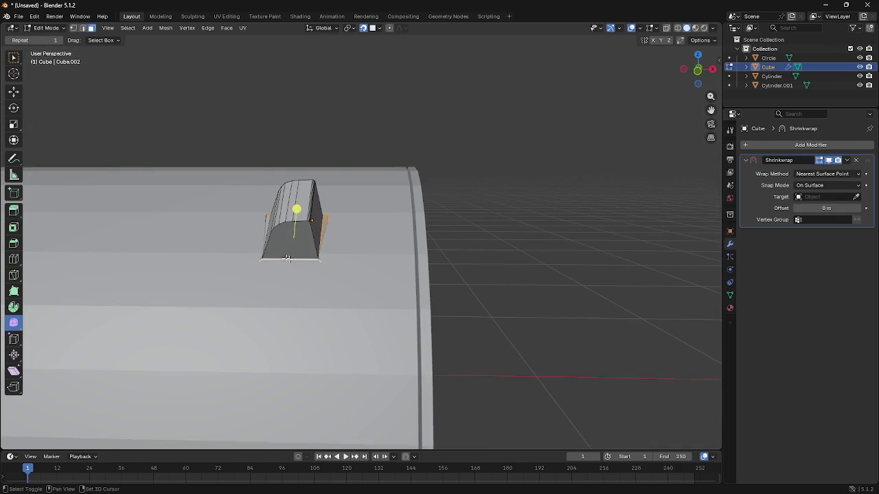
Step: Assign the cube's selected faces to a new vertex group via command search
middle_drag(266, 229, 357, 212)
key(F3)
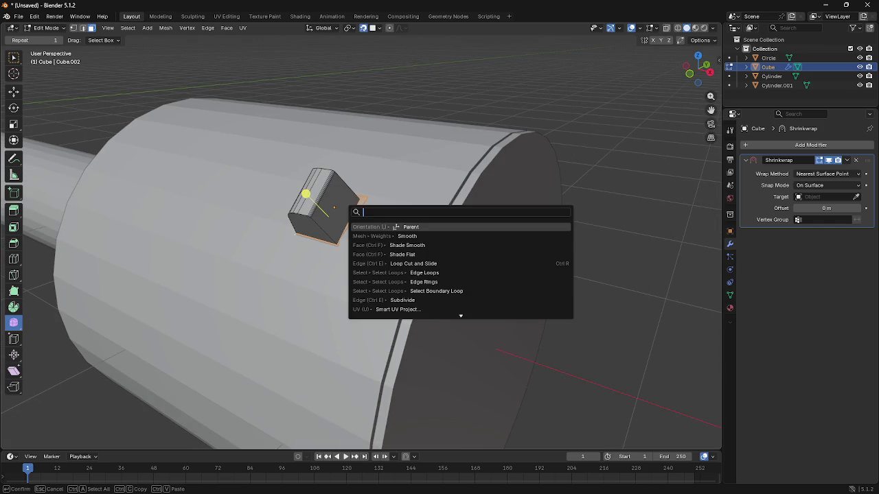
text(vertex gro)
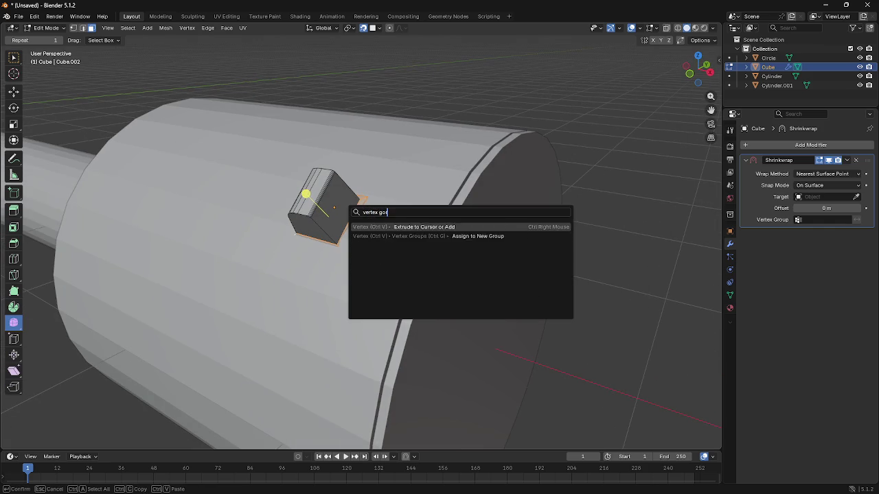
key(Return)
middle_drag(357, 212, 422, 178)
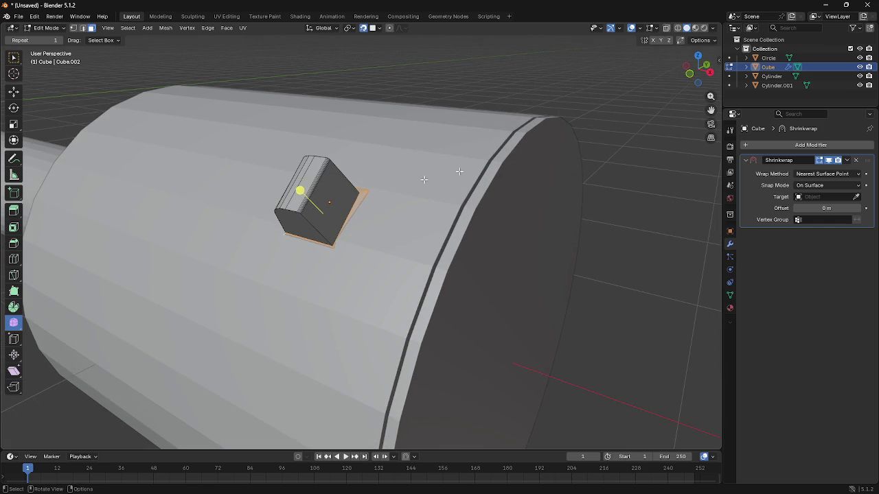
Step: Rename the new vertex group to 'Weld', undoing an accidental object rename
click(729, 295)
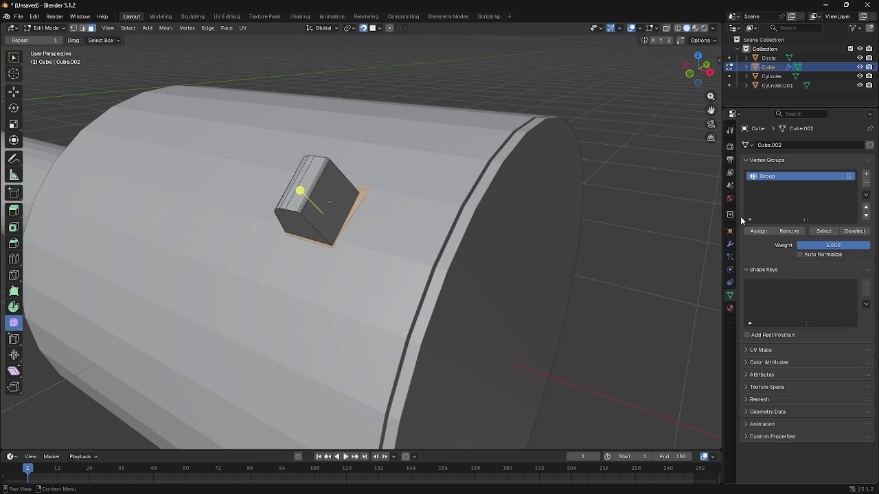
key(F2)
text(Weld)
key(Return)
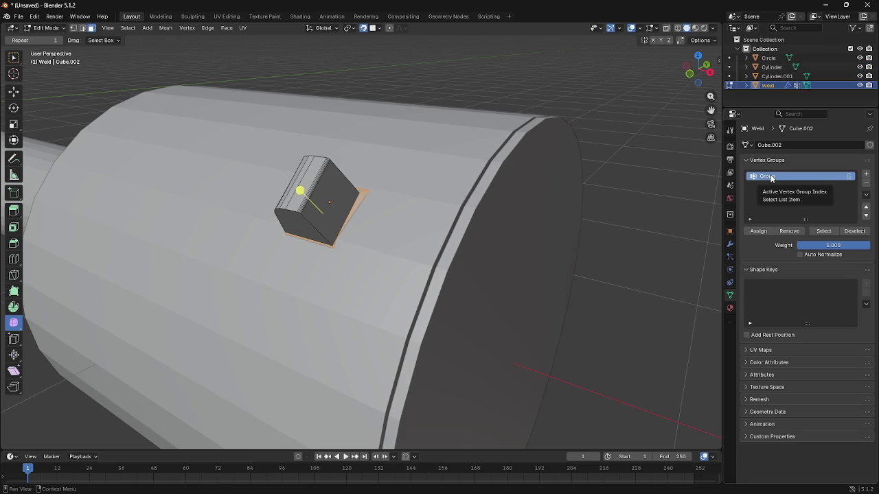
key(ctrl+z)
text(Weld)
key(Return)
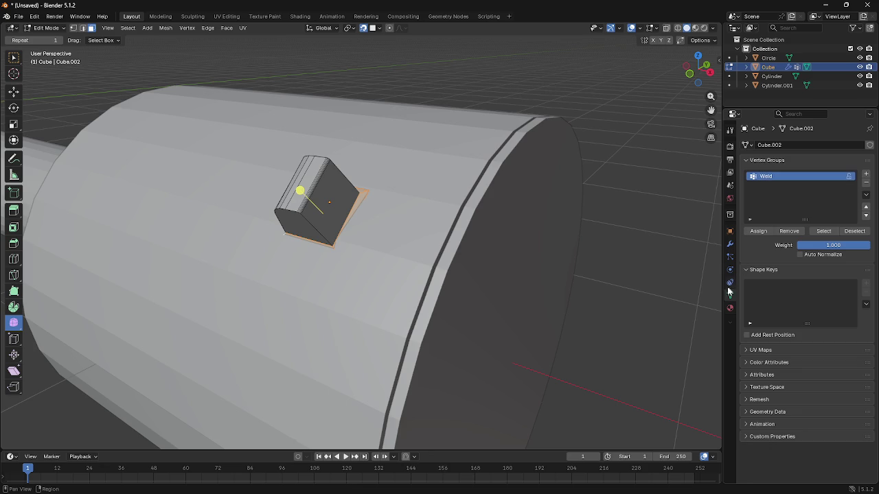
click(730, 308)
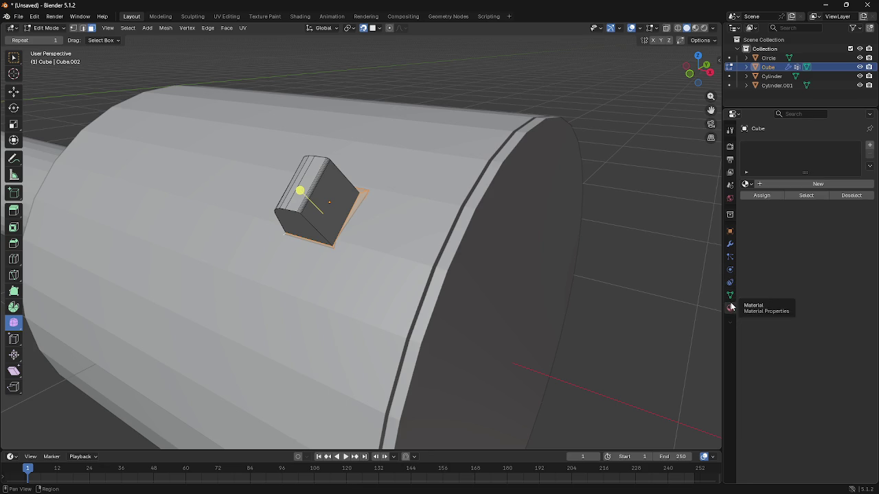
Step: Limit the Shrinkwrap modifier to the Weld group and nudge the selected face
click(730, 244)
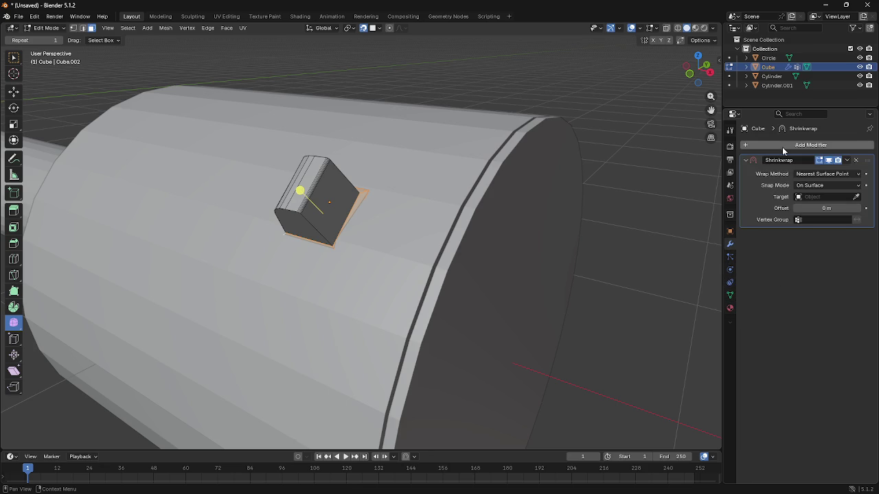
click(856, 221)
click(798, 237)
key(g)
click(355, 213)
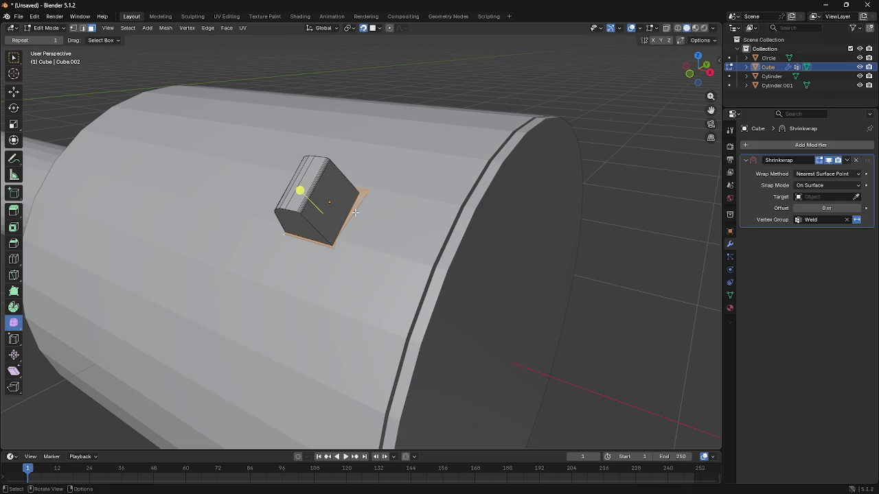
click(455, 221)
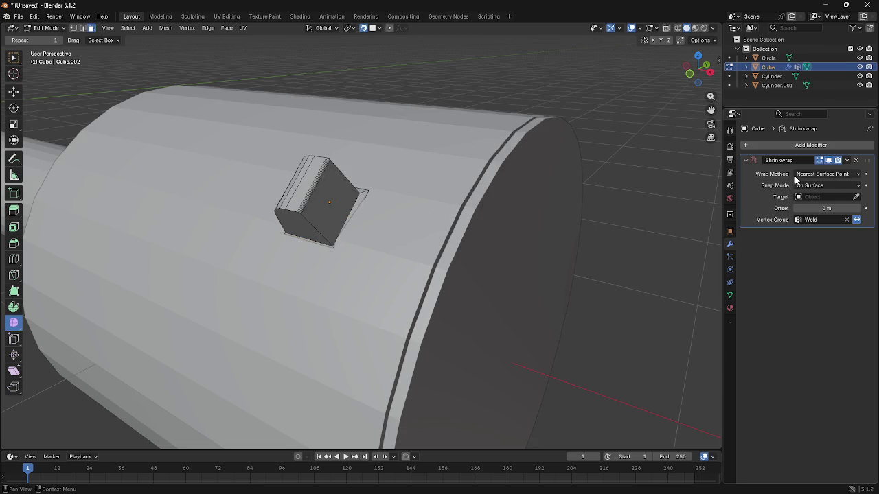
Step: Replace the Shrinkwrap with a Data Transfer modifier limited to the Weld vertex group
click(855, 160)
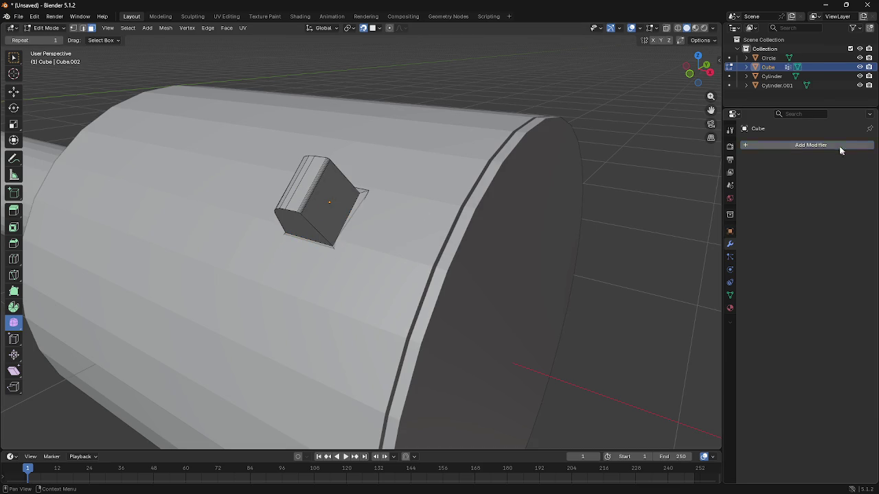
click(838, 145)
text(data)
click(737, 168)
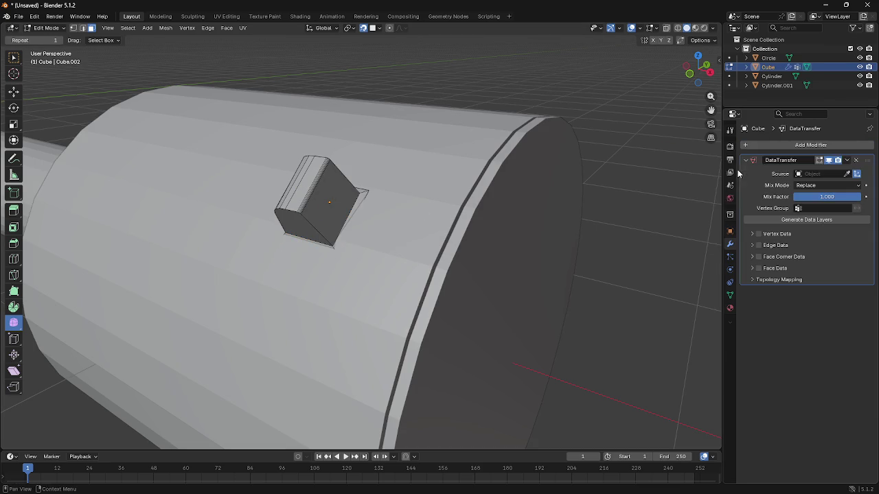
click(848, 209)
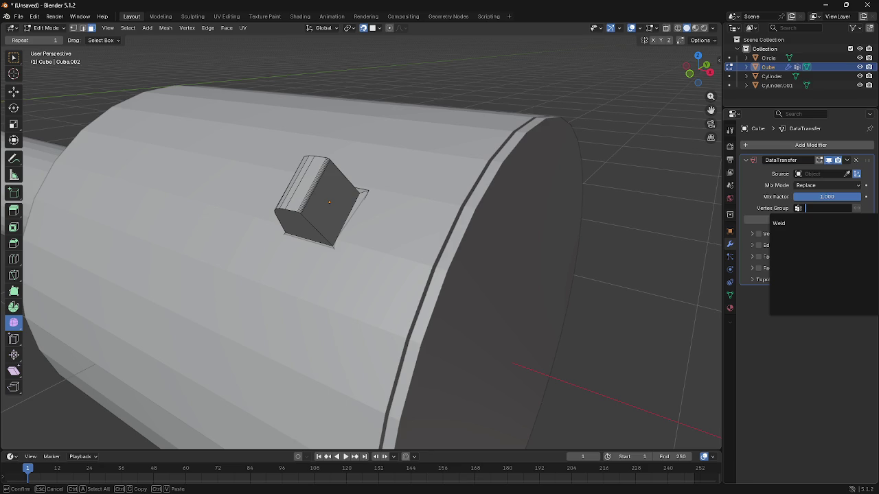
click(781, 223)
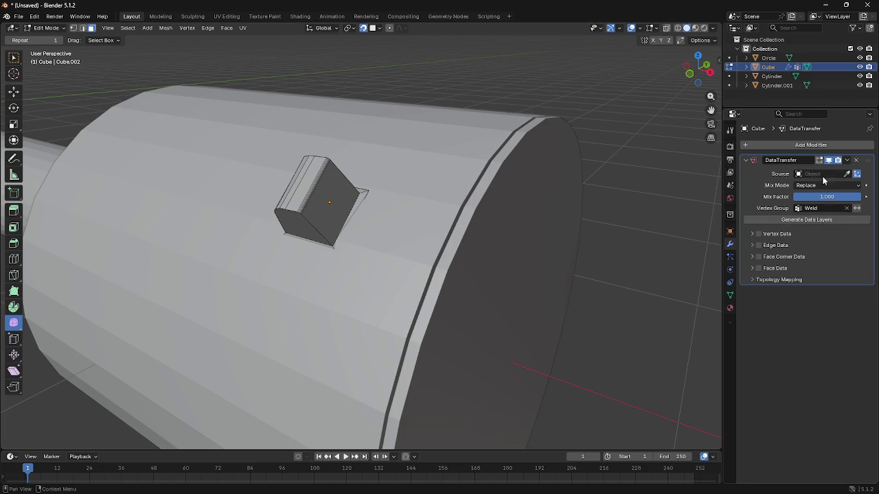
Step: Set Cylinder.001 as the Data Transfer source object
click(848, 174)
click(471, 177)
middle_drag(456, 197, 340, 178)
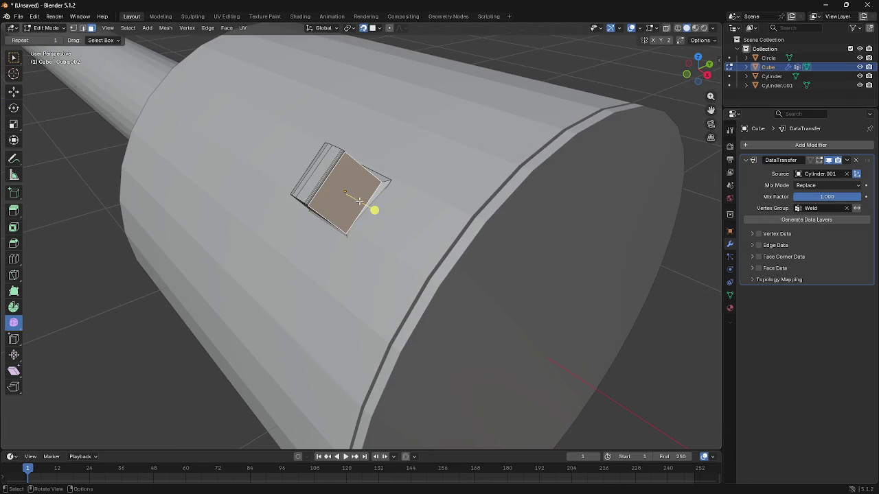
mouse_move(375, 145)
middle_down()
mouse_move(382, 167)
mouse_move(337, 183)
middle_up()
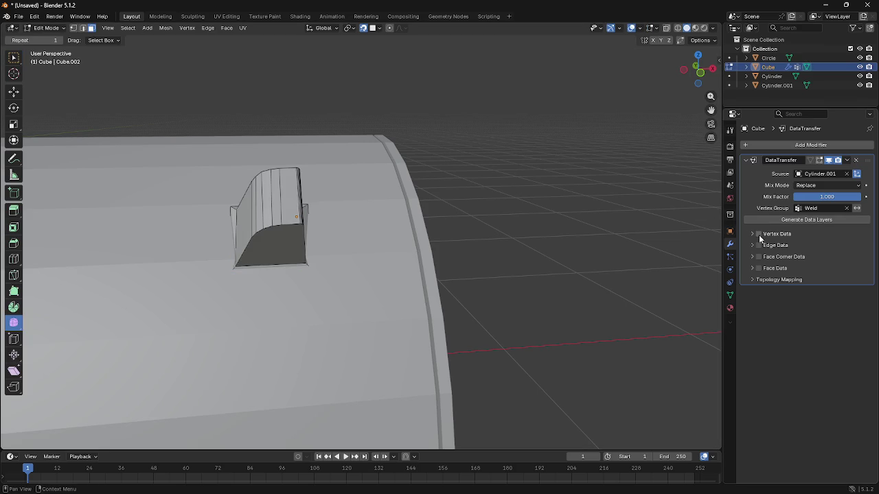
middle_drag(306, 201, 344, 174)
key(Tab)
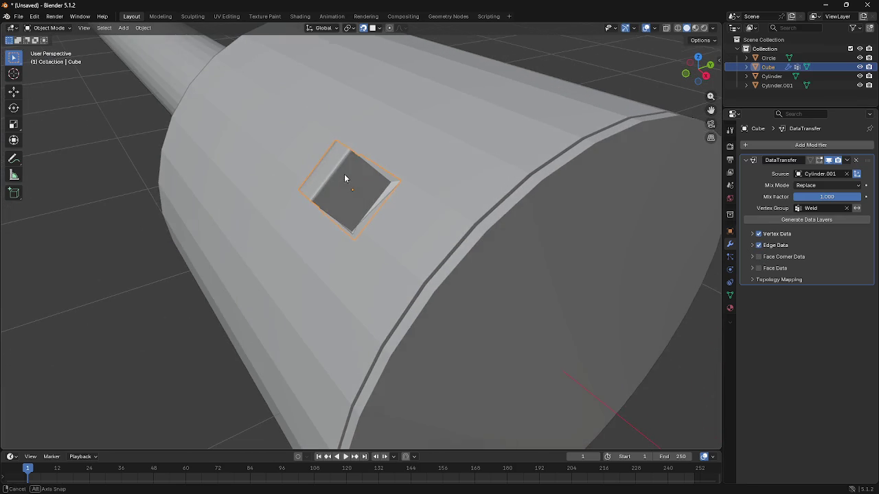
Step: Rotate the cube slightly and add a Shrinkwrap modifier below the Data Transfer
key(r)
click(344, 172)
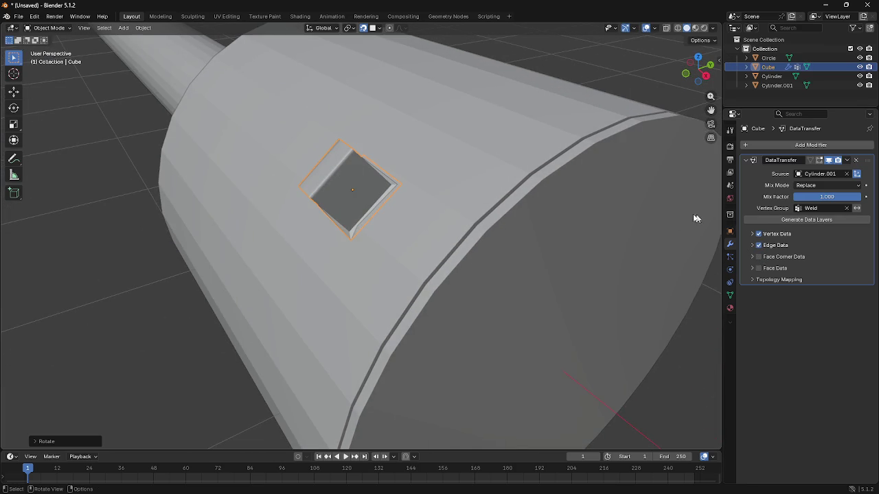
click(789, 145)
text(shr)
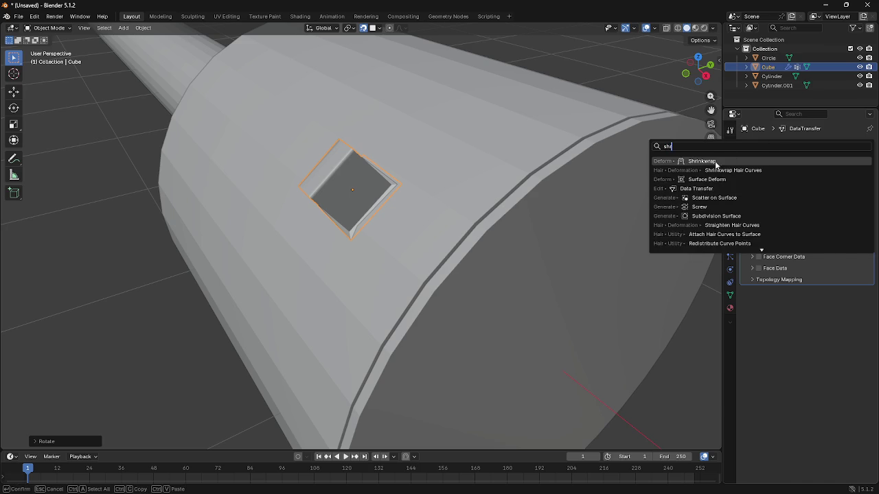
click(715, 162)
Step: Move the cube to the cylinder's end rim and turn it around Z
middle_drag(480, 206, 465, 190)
key(g)
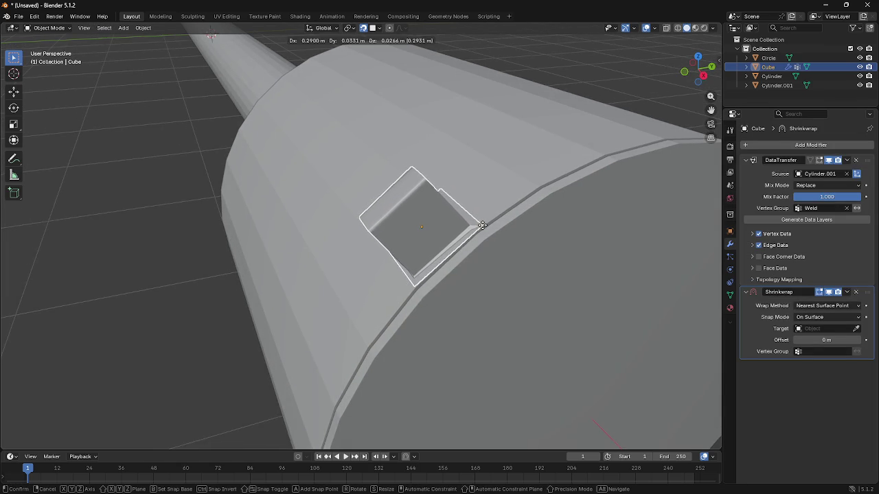
click(482, 221)
middle_drag(482, 219, 500, 189)
key(r)
key(z)
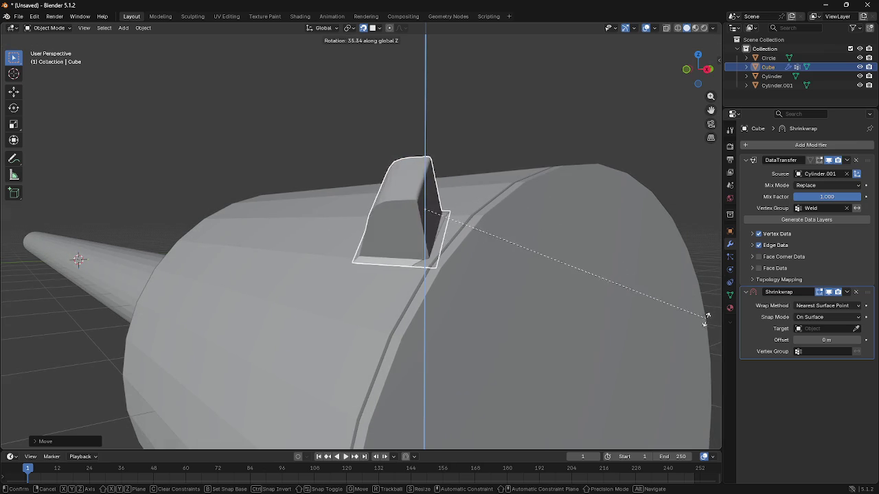
right_click(687, 312)
key(r)
key(z)
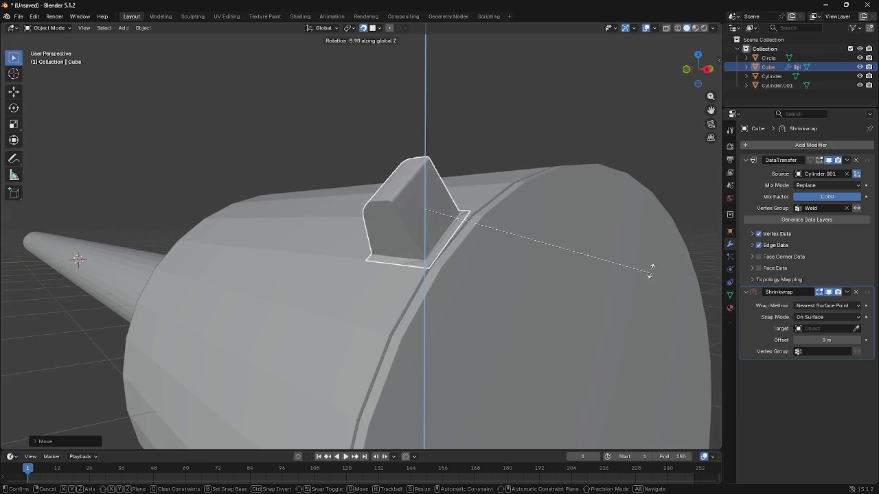
click(618, 240)
Step: Tilt the cube around Y to lean against the rim
middle_drag(617, 241, 649, 244)
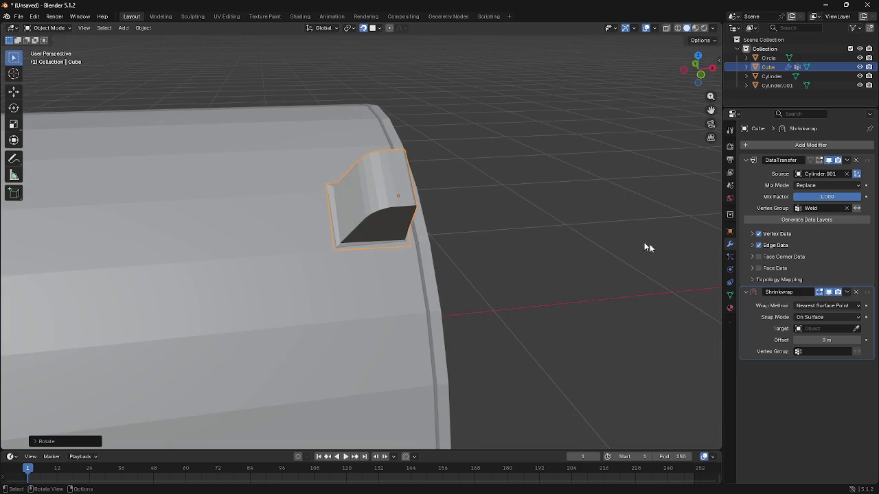
key(r)
key(x)
key(z)
key(y)
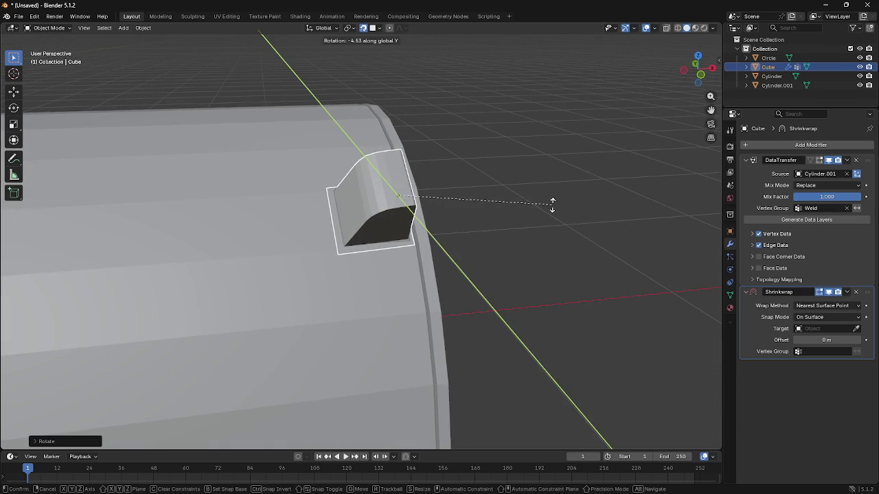
click(573, 208)
mouse_move(575, 210)
middle_down()
mouse_move(567, 226)
mouse_move(494, 220)
mouse_move(567, 216)
middle_up()
Step: Tilt the cube around X to settle it against the cylinder's rim
key(r)
key(x)
key(z)
key(Escape)
key(r)
key(x)
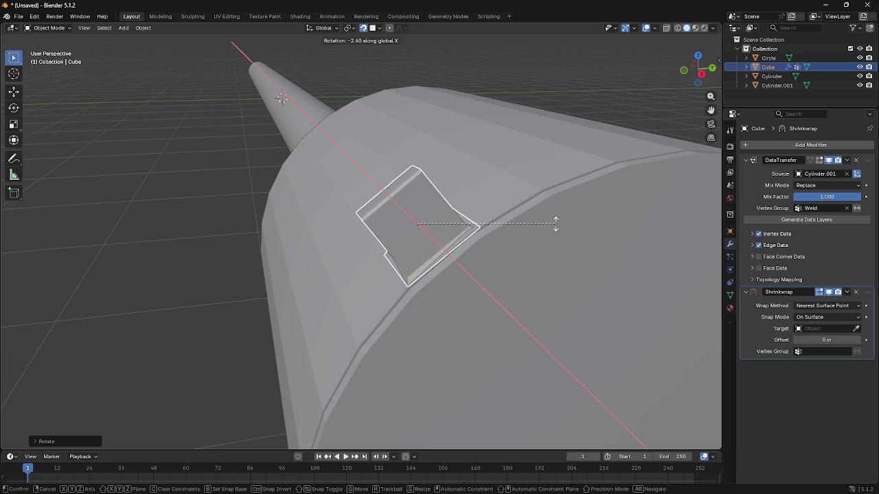
click(555, 223)
mouse_move(506, 197)
middle_down()
mouse_move(565, 180)
mouse_move(551, 190)
mouse_move(559, 218)
middle_up()
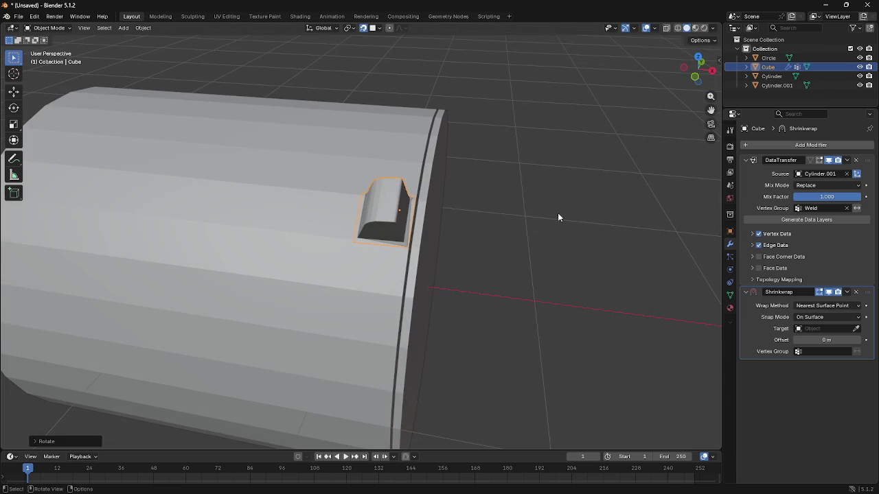
key(r)
key(z)
key(Escape)
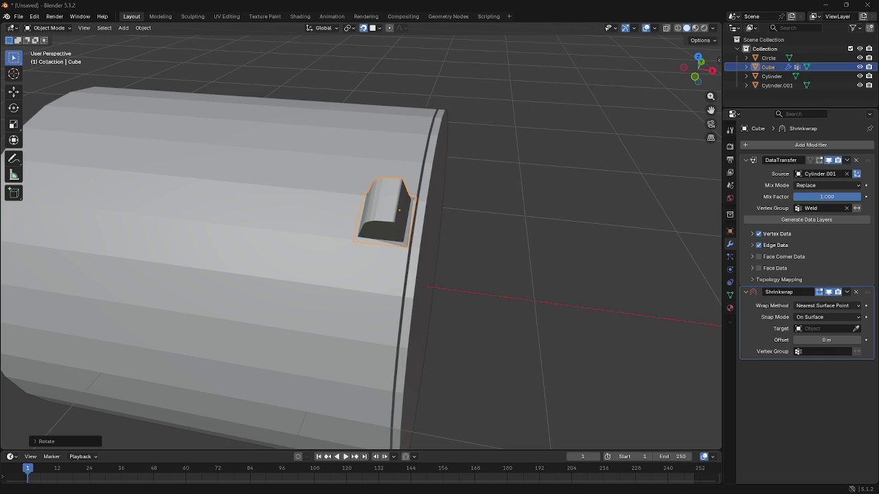
Step: Rotate the small cube around X and move it onto the cylinder
middle_drag(461, 343, 435, 290)
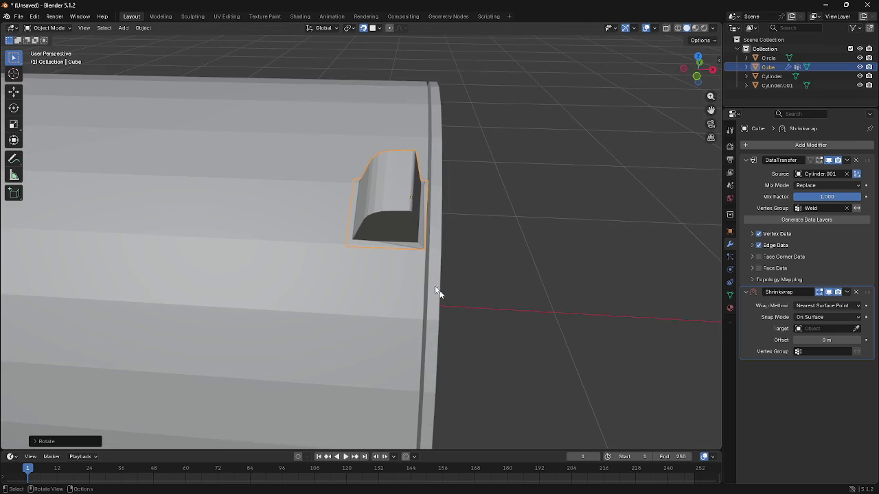
mouse_move(384, 221)
middle_down()
mouse_move(378, 198)
mouse_move(449, 237)
middle_up()
key(r)
key(x)
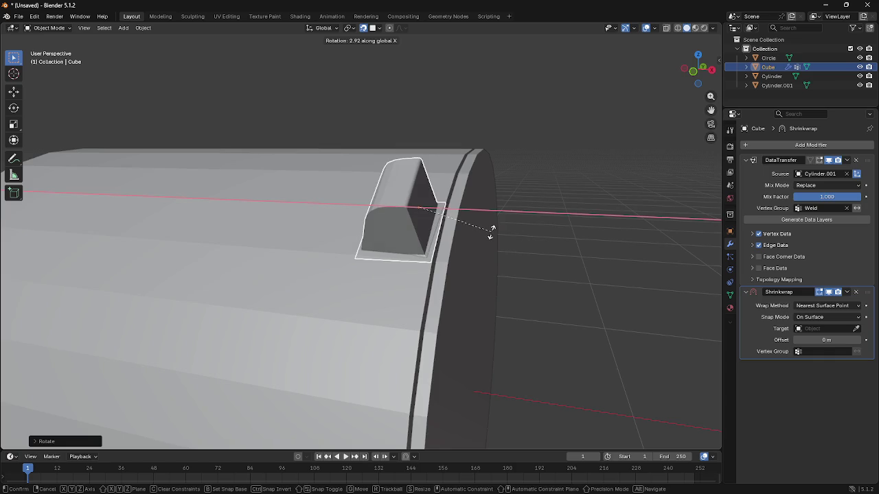
click(488, 230)
middle_drag(489, 241, 443, 267)
key(g)
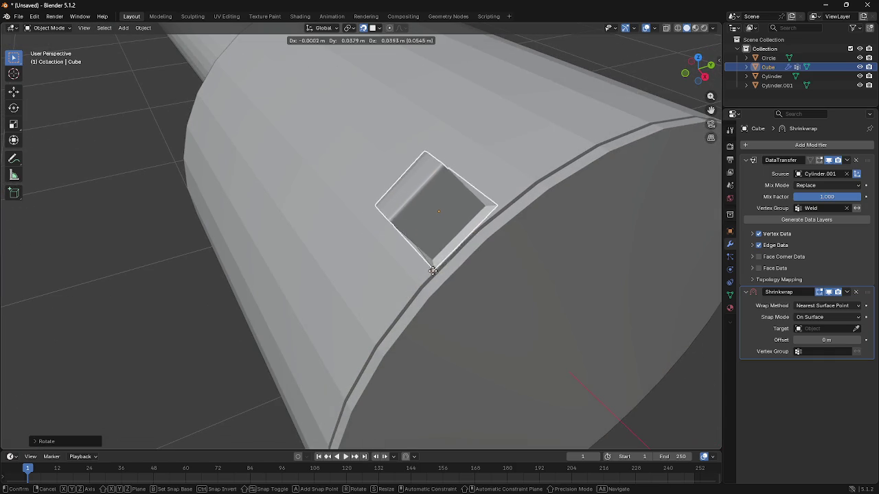
click(418, 269)
mouse_move(418, 269)
middle_down()
mouse_move(455, 222)
mouse_move(496, 213)
middle_up()
Step: In Right ortho view, tilt the cube and set it down on the cylinder's rim
key(r)
key(z)
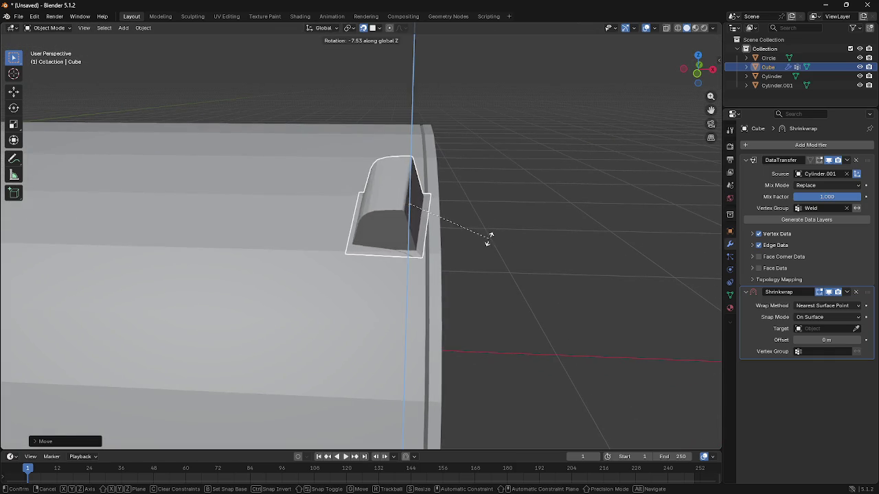
key(x)
click(494, 245)
middle_drag(494, 245, 424, 254)
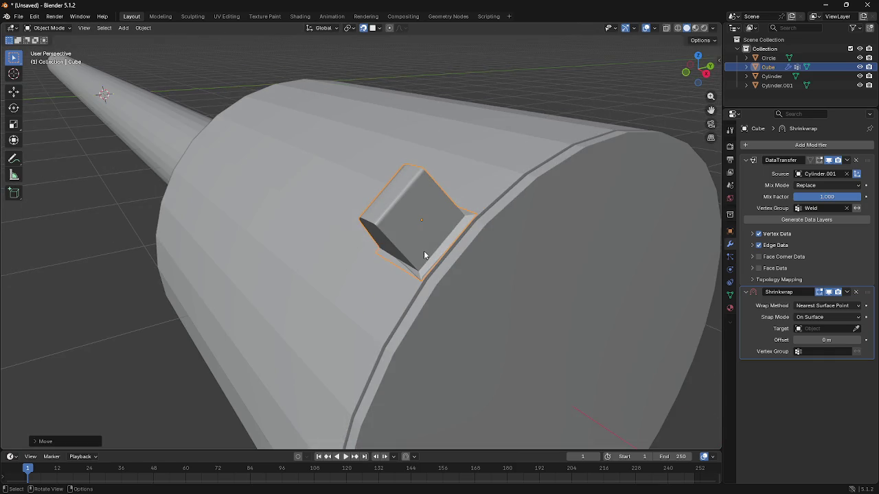
key(KP_3)
key(r)
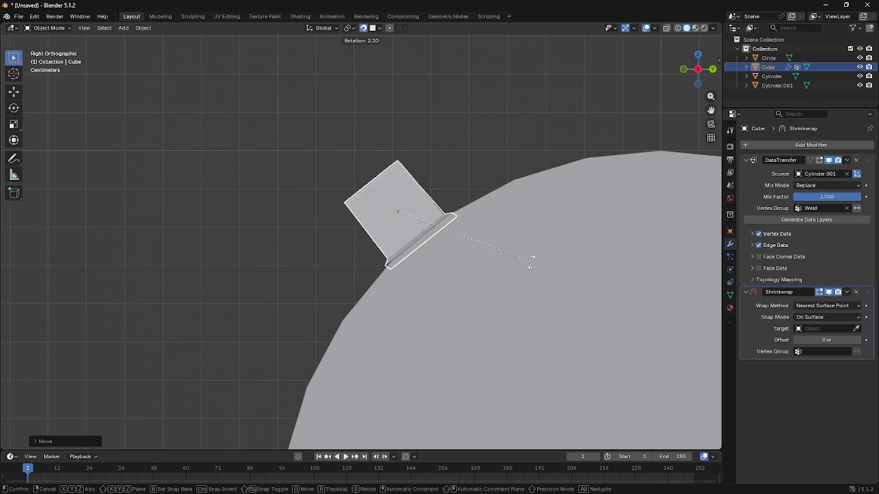
click(528, 257)
key(g)
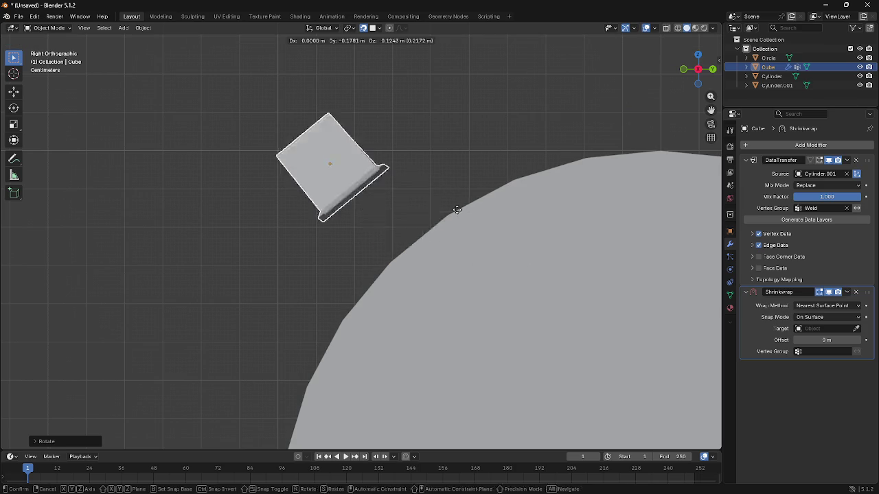
click(461, 224)
mouse_move(395, 166)
middle_down()
mouse_move(394, 182)
mouse_move(478, 167)
mouse_move(453, 199)
mouse_move(394, 165)
middle_up()
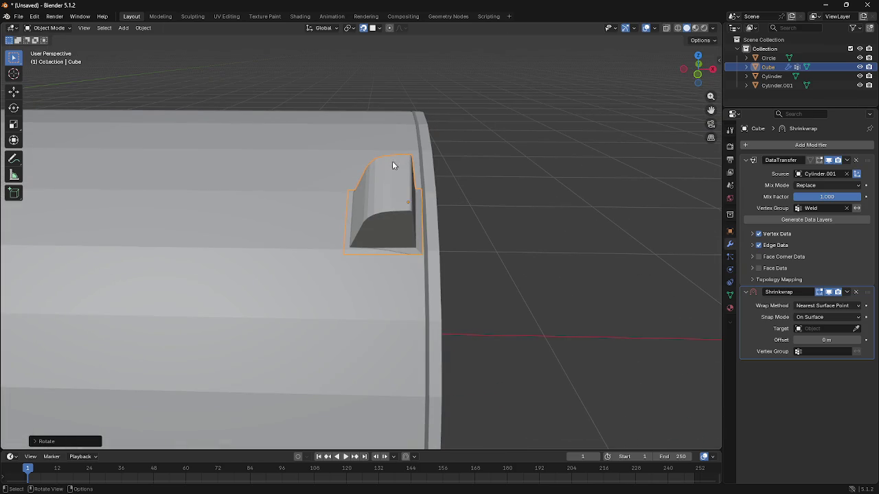
Step: Add a Subdivision Surface modifier to the cube after the Shrinkwrap
key(Tab)
key(Tab)
right_click(389, 176)
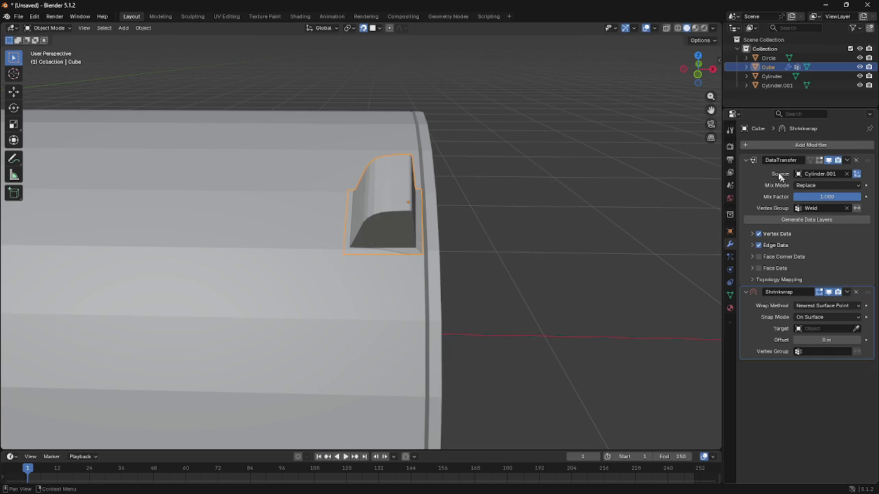
click(746, 160)
key(shift+a)
text(subdiv)
key(Return)
Step: In Edit Mode, select the cube's top corner edges and give them a full 1.0 crease
mouse_move(555, 206)
middle_down()
mouse_move(451, 171)
mouse_move(368, 219)
mouse_move(350, 184)
middle_up()
key(Tab)
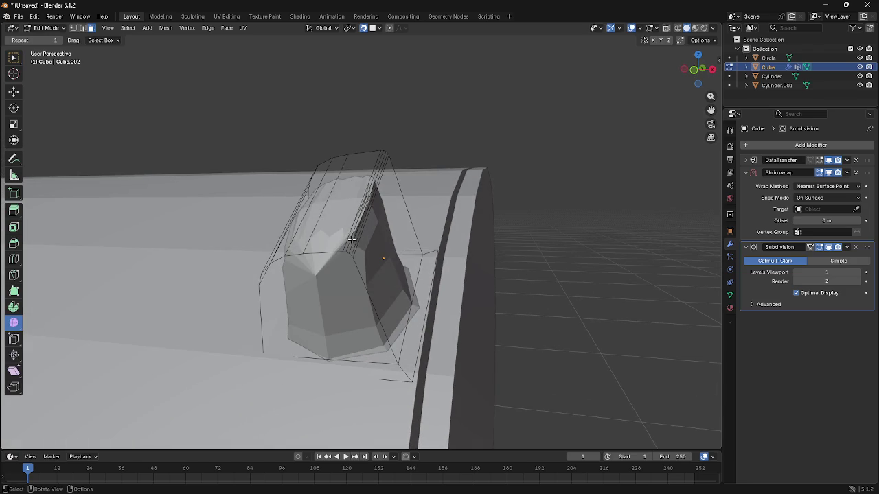
click(345, 239)
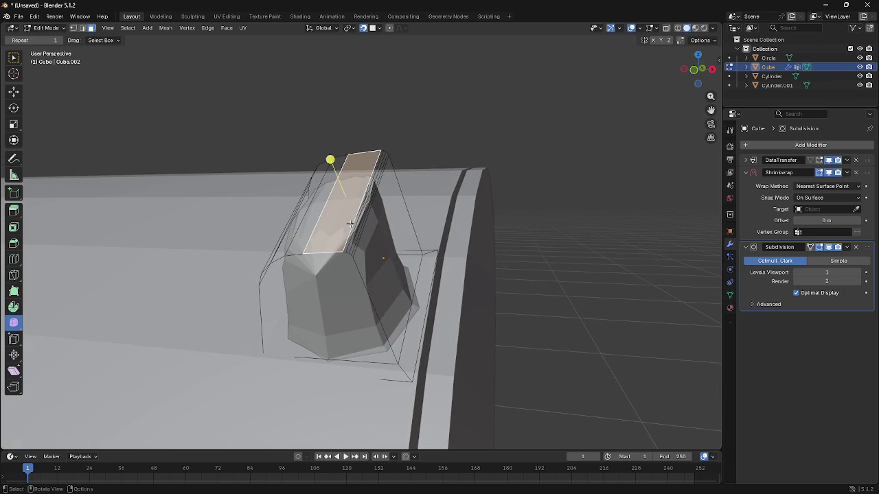
click(351, 230)
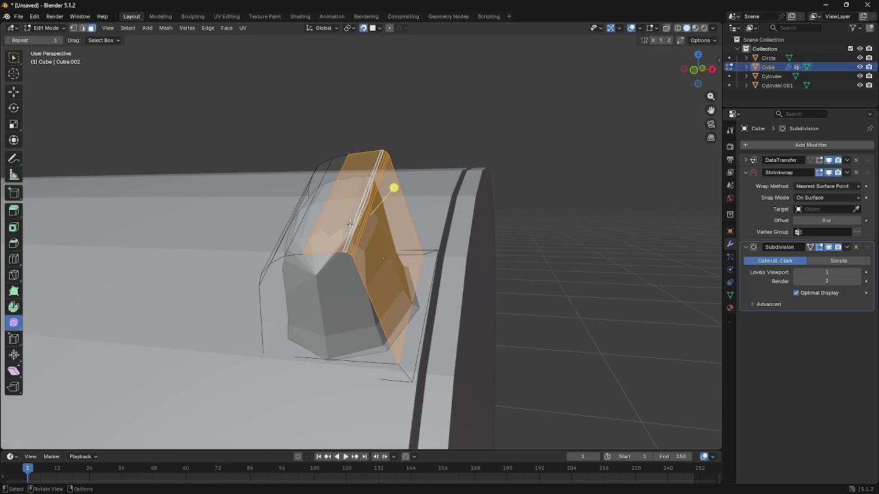
click(362, 234)
scroll(363, 233, up, 3)
key(2)
click(357, 240)
drag(377, 245, 321, 216)
scroll(321, 215, down, 3)
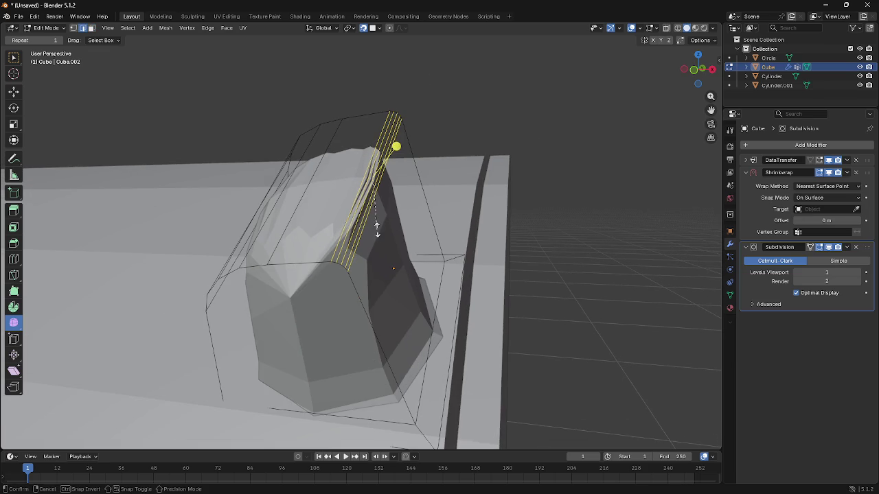
key(shift+e)
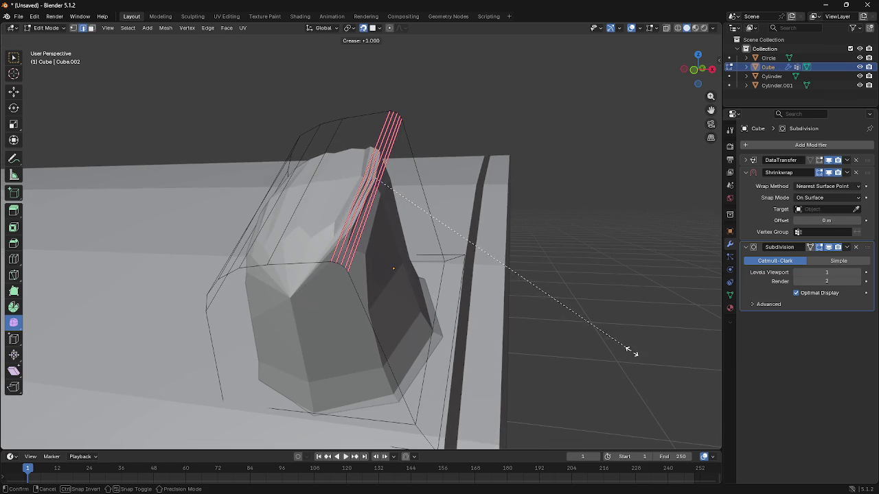
click(632, 352)
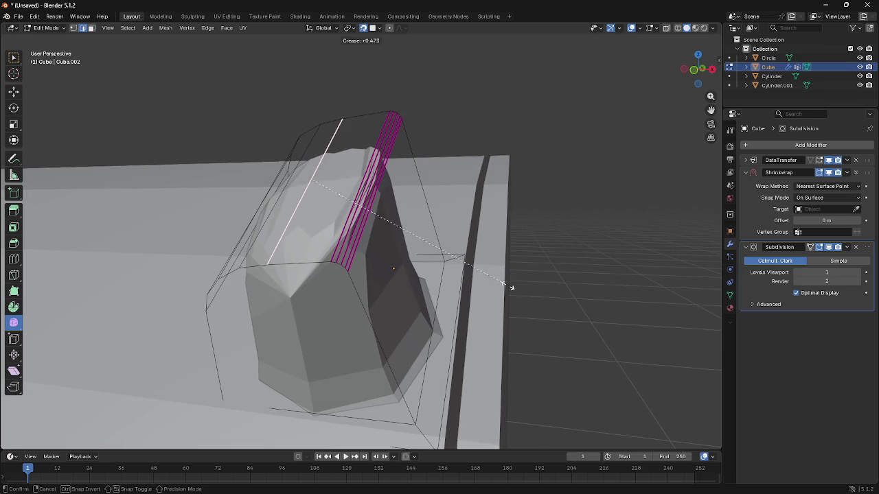
Step: Crease the cube's bottom and top edge loops at 1.0
click(301, 261)
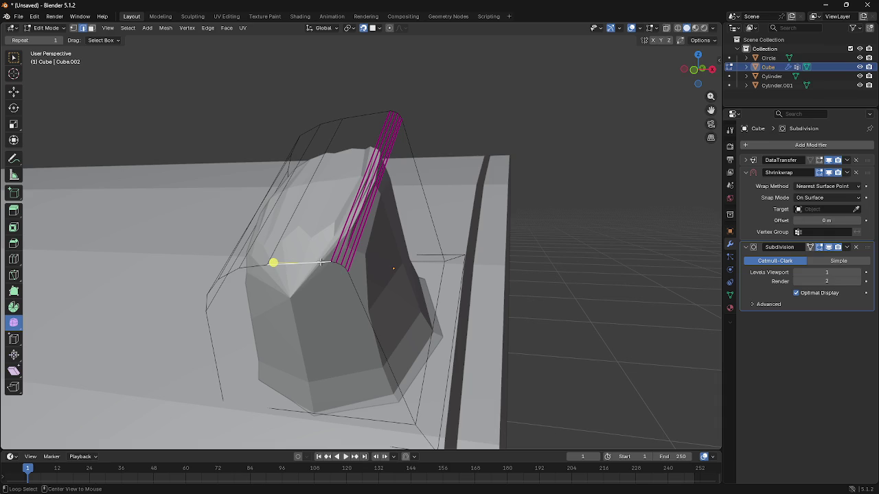
click(321, 262)
key(shift+e)
click(687, 300)
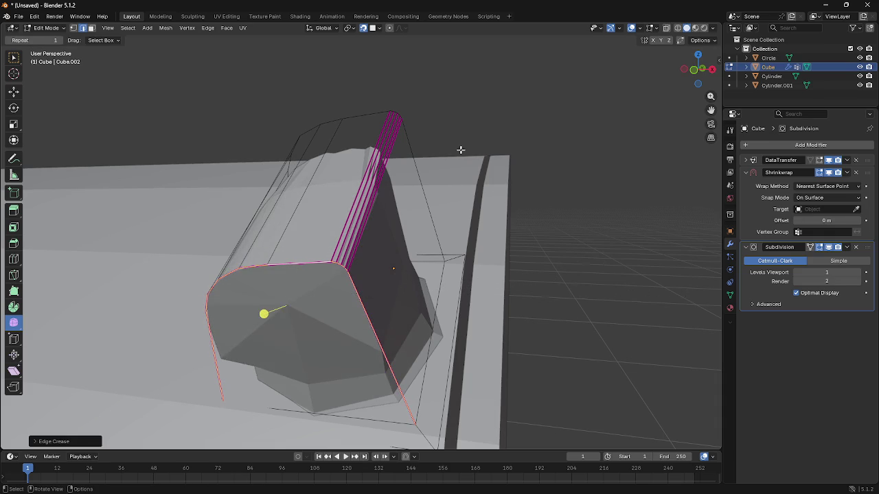
middle_drag(461, 149, 381, 136)
alt+click(373, 118)
key(shift+e)
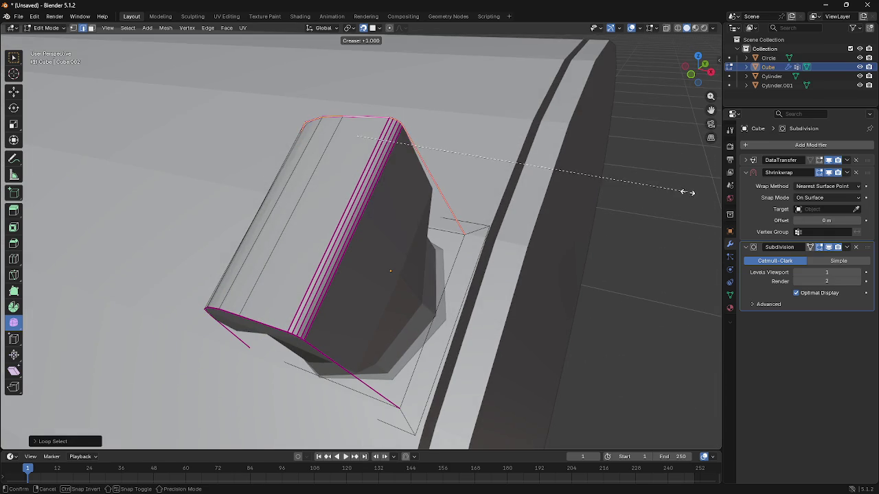
click(683, 190)
Step: Crease two more edge loops, including the lower-right loop, at 1.0
middle_drag(589, 182, 486, 297)
alt+click(487, 298)
key(shift+e)
click(638, 304)
mouse_move(638, 304)
middle_down()
mouse_move(504, 236)
mouse_move(531, 248)
mouse_move(518, 238)
mouse_move(479, 228)
mouse_move(486, 263)
middle_up()
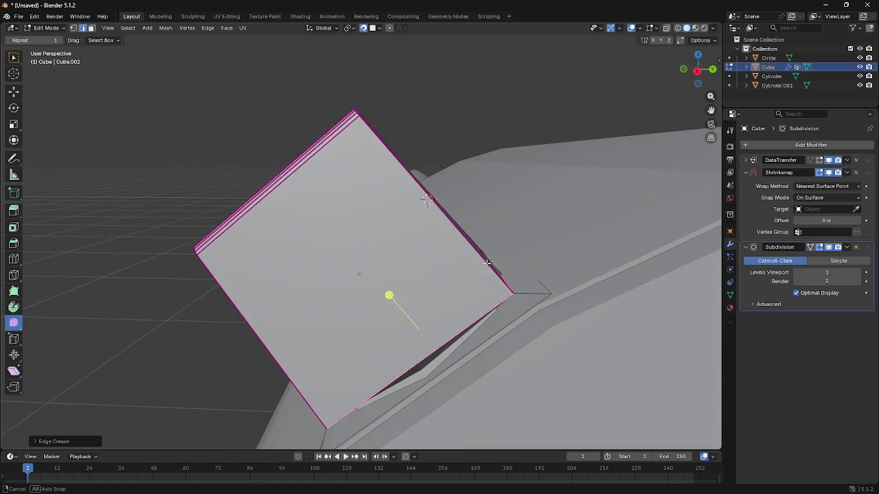
alt+click(522, 312)
key(shift+e)
click(585, 293)
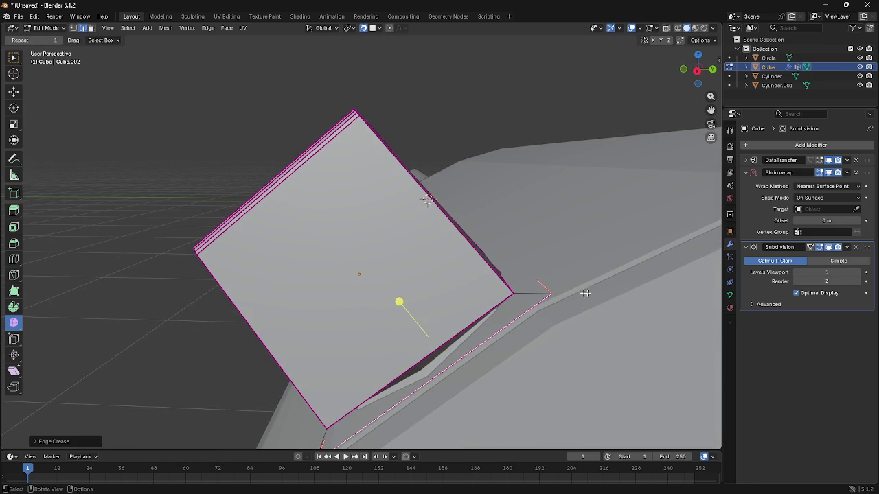
Step: Select the cube's five top edges and begin a lighter crease on them
middle_drag(537, 294, 510, 314)
mouse_move(632, 333)
middle_down()
mouse_move(612, 256)
mouse_move(459, 252)
middle_up()
mouse_move(244, 242)
middle_down()
mouse_move(309, 243)
mouse_move(298, 227)
mouse_move(287, 153)
mouse_move(285, 199)
middle_up()
click(302, 190)
shift+click(277, 130)
shift+click(257, 138)
shift+click(240, 144)
shift+click(218, 154)
key(shift+e)
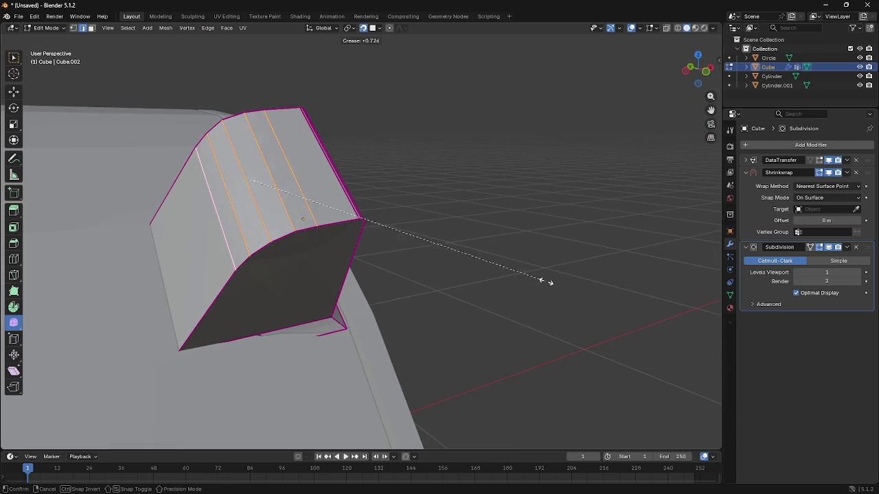
Step: Confirm the light -0.116 crease on the top edges and apply Shade Smooth in Edit Mode
click(399, 230)
key(F3)
text(shade s)
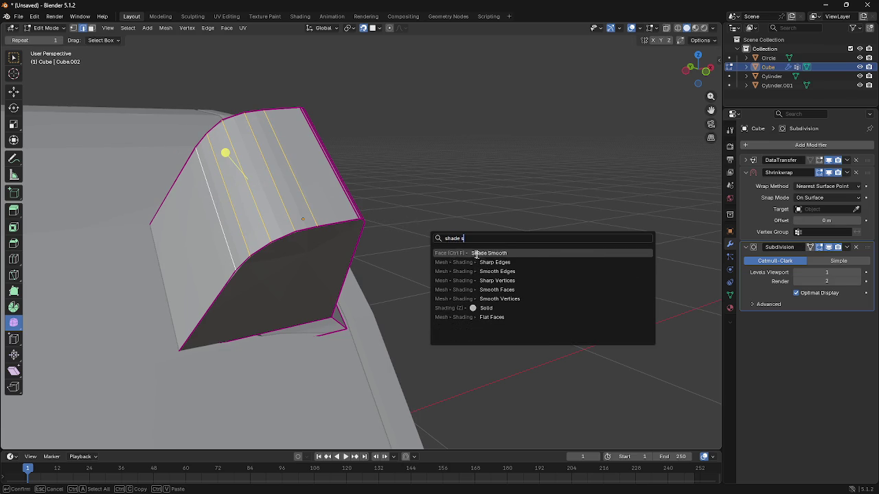
click(477, 254)
key(F3)
key(Escape)
Step: Shade the whole cube smooth in Object Mode, then begin a loop cut in Edit Mode
key(Tab)
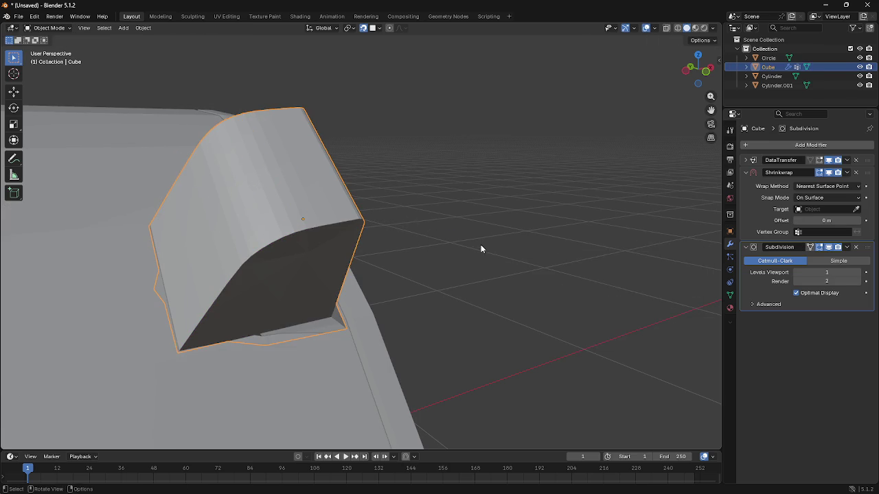
key(F3)
text(shade s)
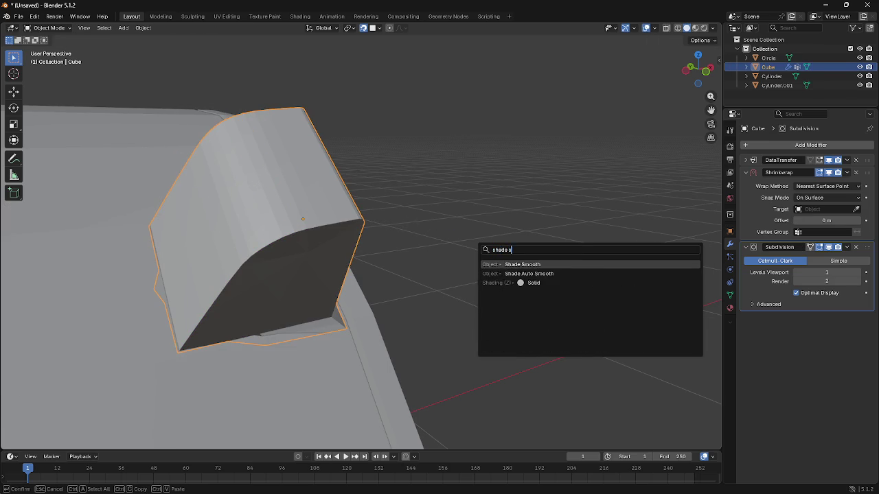
key(Return)
key(Tab)
middle_drag(302, 253, 323, 222)
key(ctrl+r)
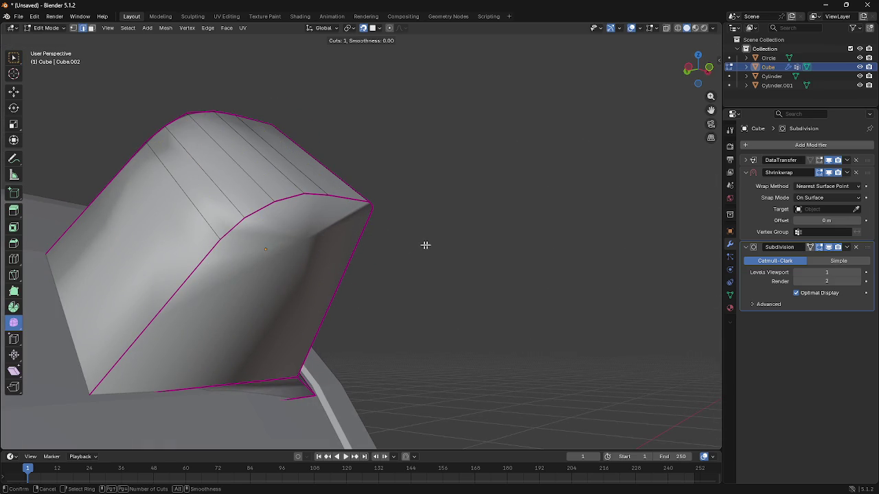
mouse_move(425, 245)
middle_down()
mouse_move(327, 237)
mouse_move(396, 251)
middle_up()
click(390, 256)
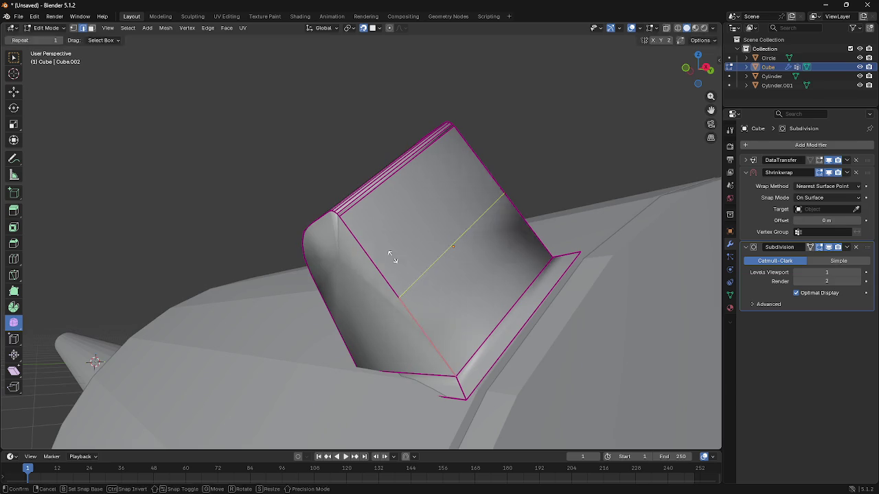
click(442, 283)
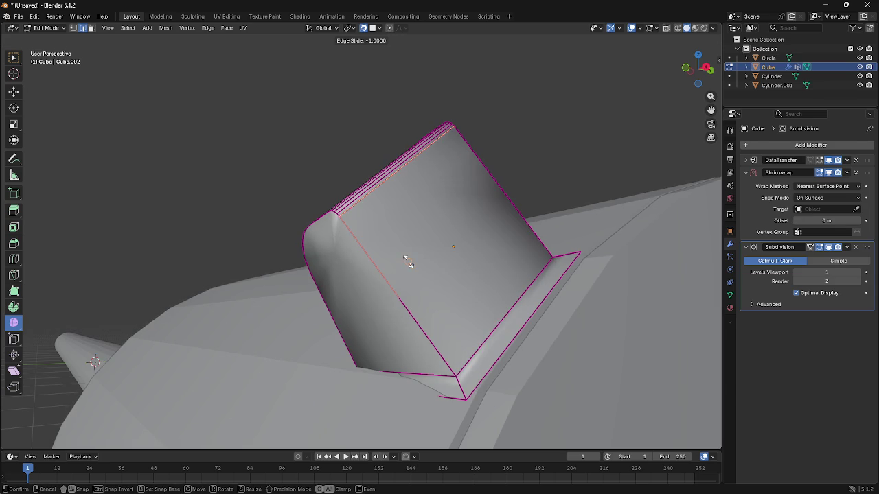
click(525, 246)
click(361, 218)
key(shift+space)
key(g)
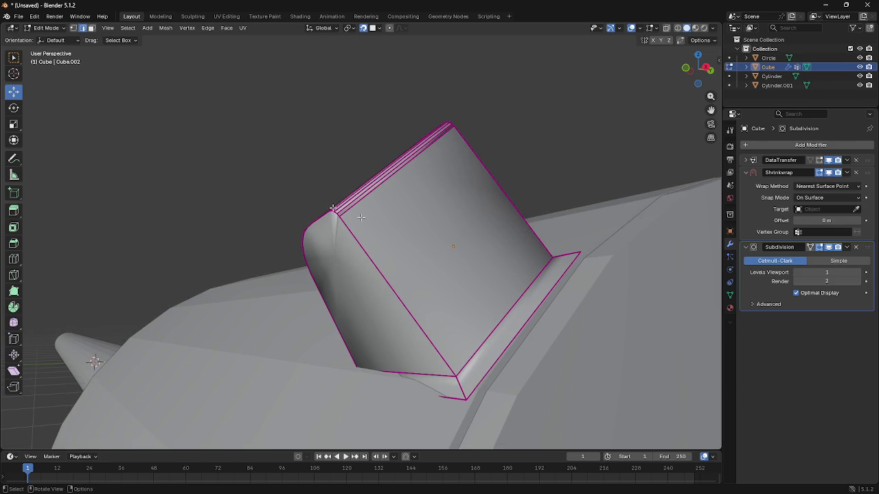
key(ctrl+r)
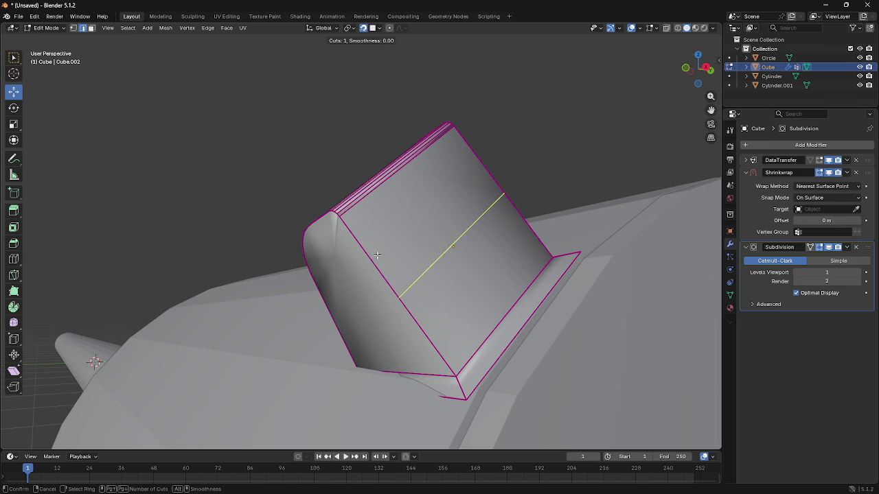
click(377, 255)
click(247, 184)
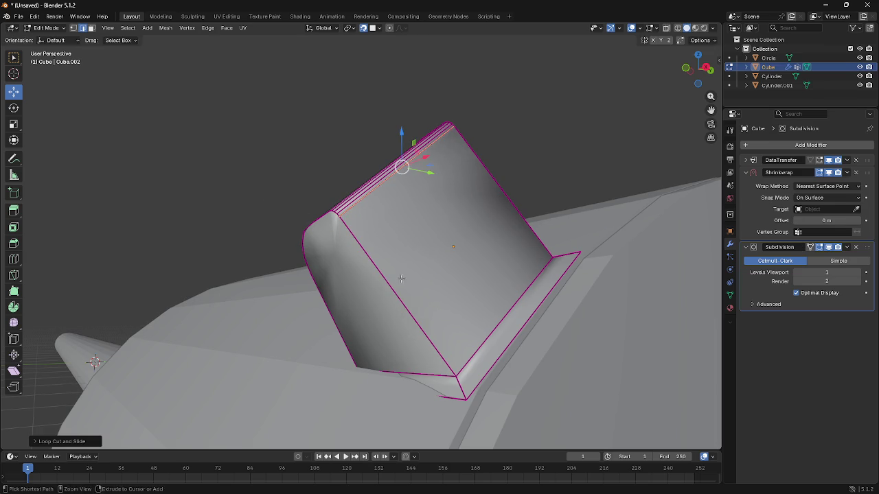
key(ctrl+r)
click(428, 314)
click(520, 387)
mouse_move(519, 386)
middle_down()
mouse_move(486, 275)
mouse_move(295, 214)
middle_up()
key(ctrl+r)
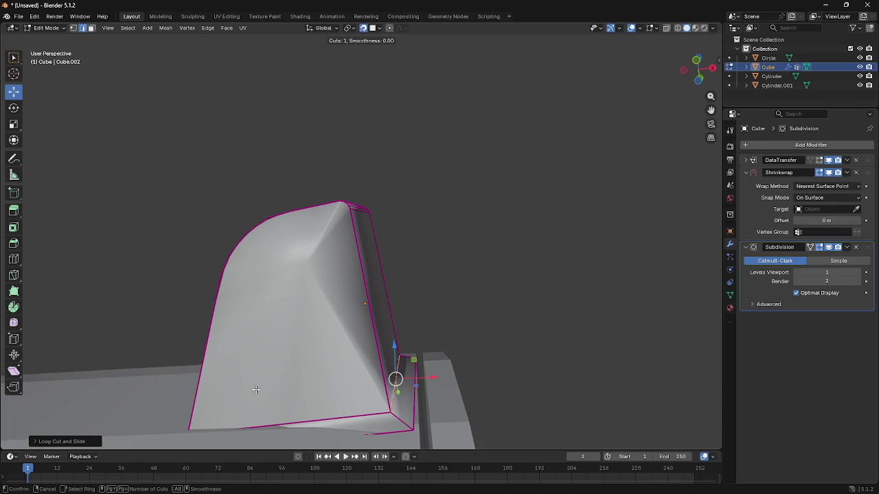
key(Escape)
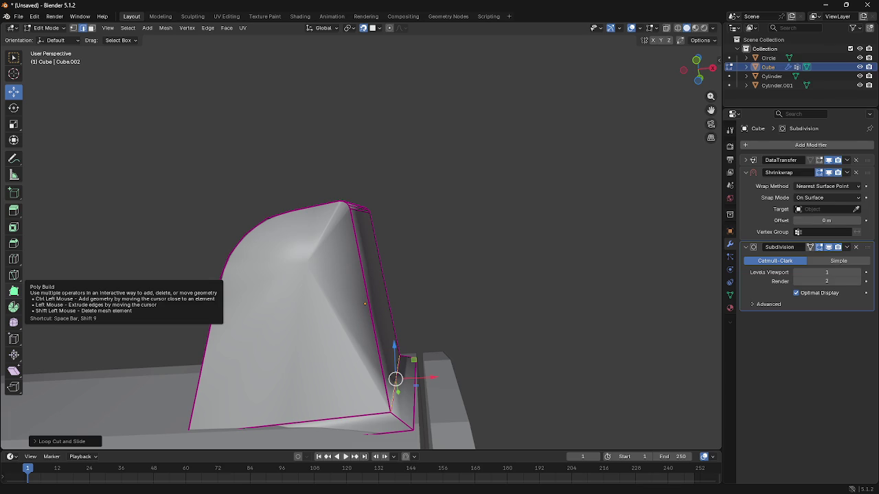
middle_drag(439, 357, 336, 296)
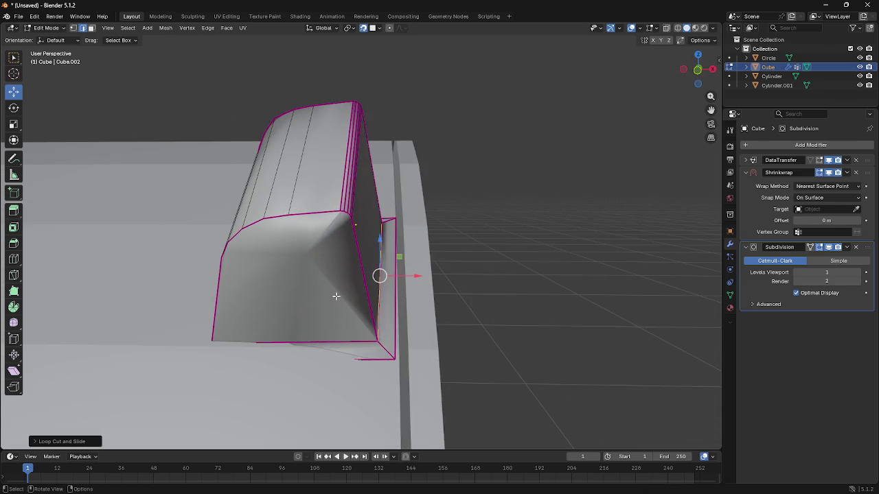
scroll(335, 296, up, 2)
click(237, 180)
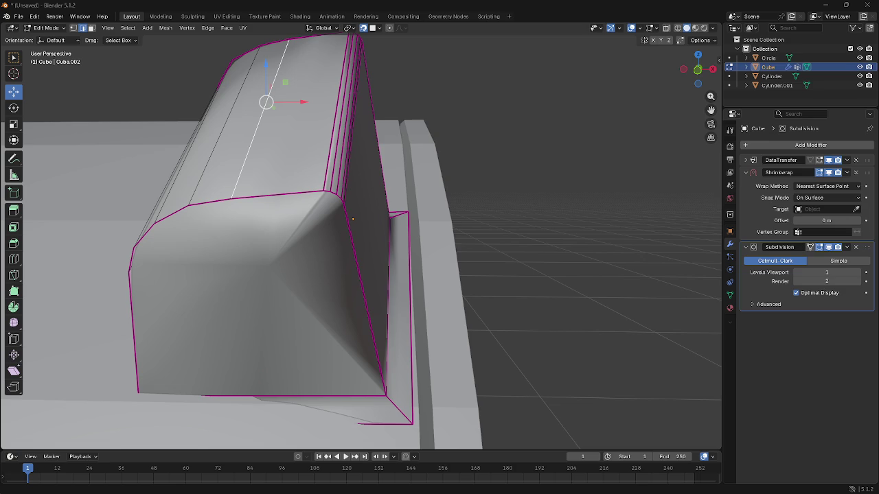
mouse_move(423, 273)
middle_down()
mouse_move(332, 274)
mouse_move(373, 265)
mouse_move(371, 290)
mouse_move(369, 275)
mouse_move(434, 269)
mouse_move(322, 270)
mouse_move(202, 291)
mouse_move(323, 298)
mouse_move(325, 323)
mouse_move(245, 355)
middle_up()
scroll(268, 309, down, 3)
key(ctrl+r)
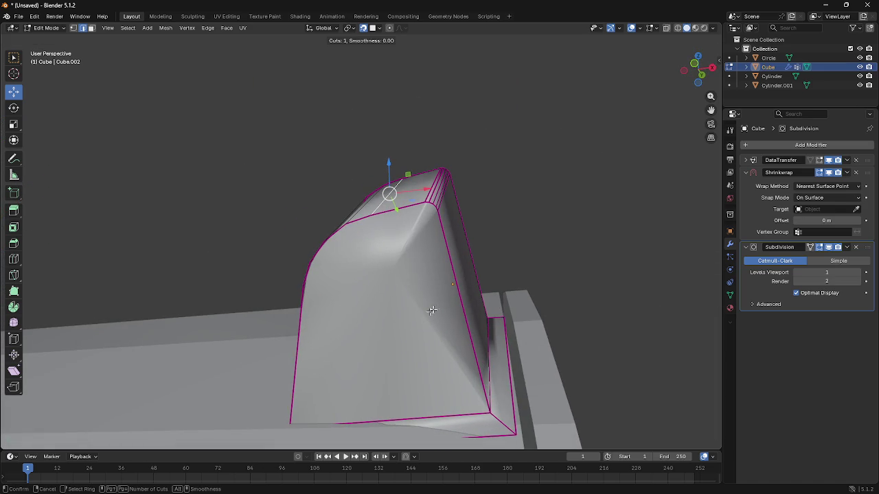
Step: Cancel the pending loop cut preview and place a new edge loop on the body
right_click(404, 214)
mouse_move(408, 274)
middle_down()
mouse_move(428, 265)
mouse_move(265, 318)
middle_up()
key(F3)
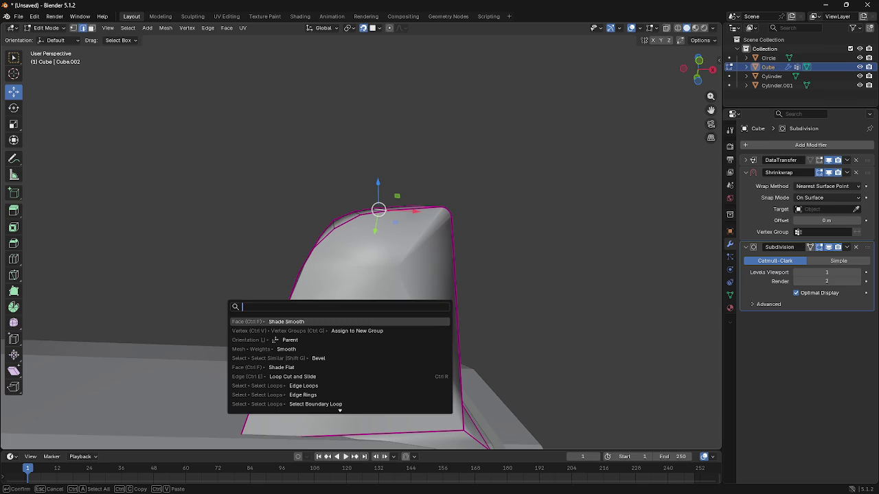
mouse_move(290, 288)
middle_down()
mouse_move(329, 296)
mouse_move(333, 315)
middle_up()
key(ctrl+r)
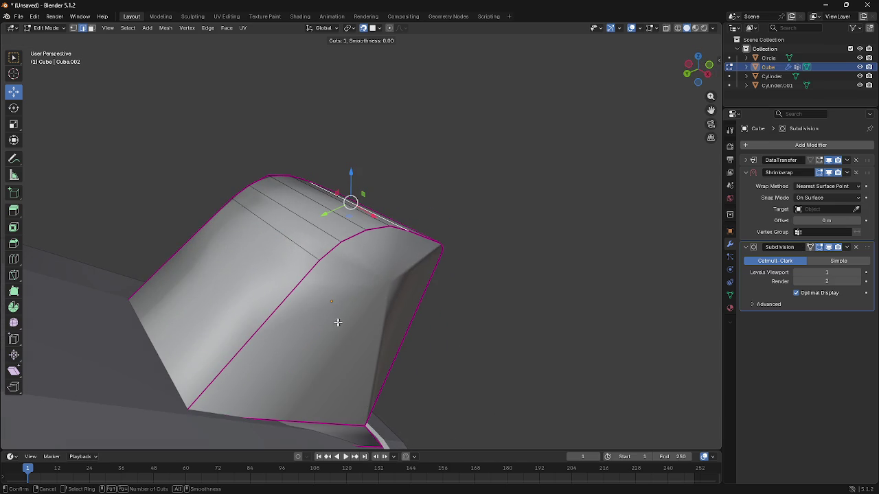
click(233, 418)
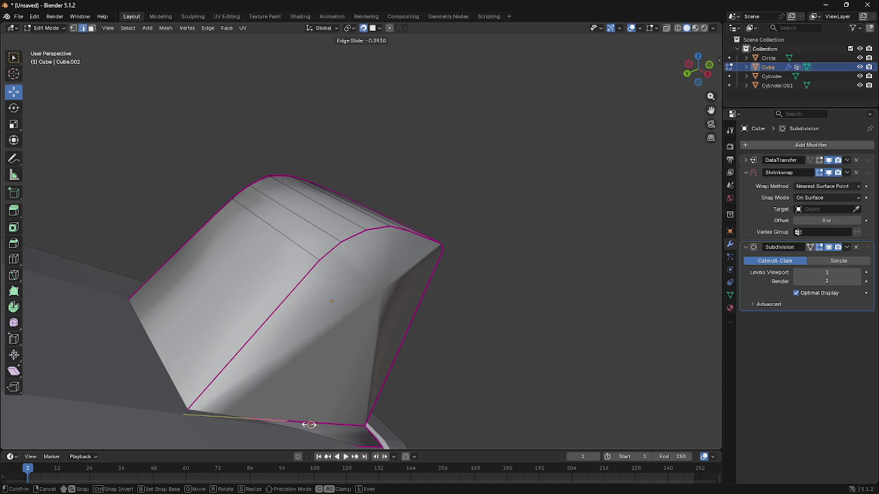
click(278, 424)
Step: Add another edge loop across the front face using the 'loop cut' search
mouse_move(230, 433)
middle_down()
mouse_move(328, 357)
mouse_move(289, 373)
mouse_move(306, 337)
middle_up()
key(F3)
text(loop cut)
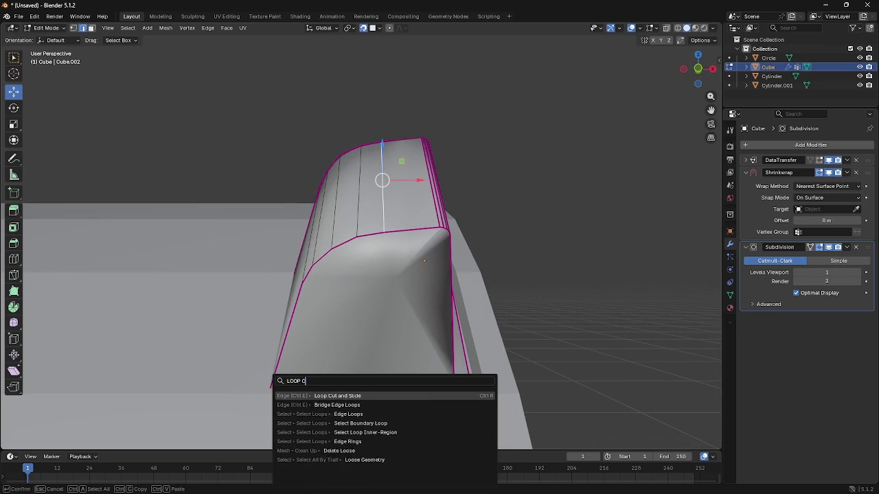
key(Return)
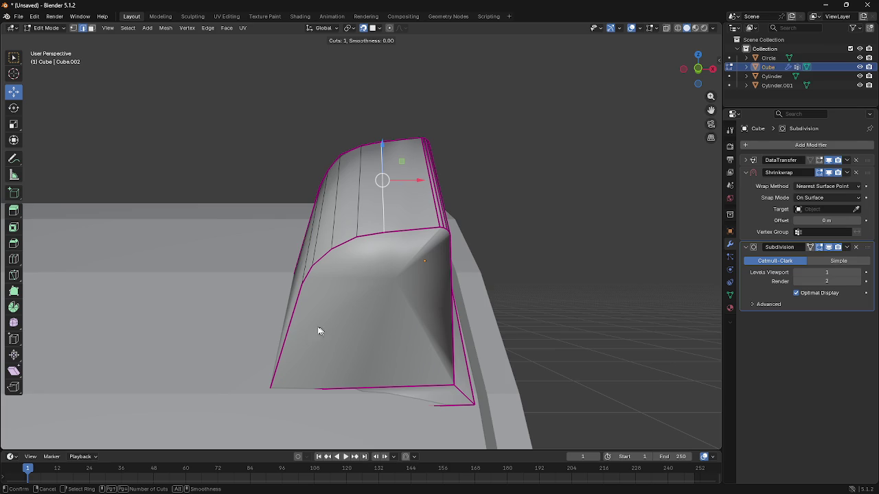
click(275, 357)
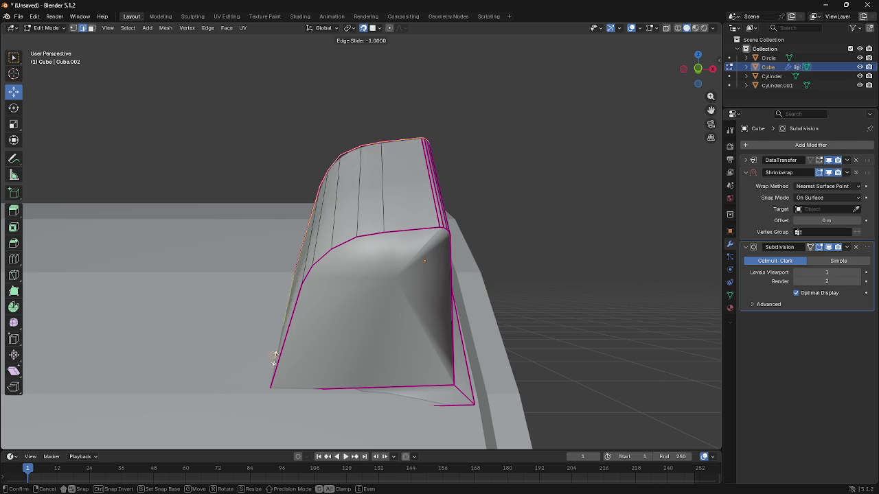
click(299, 407)
Step: Add a lengthwise edge loop on the face, toggling out of and back into Edit Mode
mouse_move(299, 406)
middle_down()
mouse_move(394, 359)
mouse_move(466, 373)
middle_up()
key(F3)
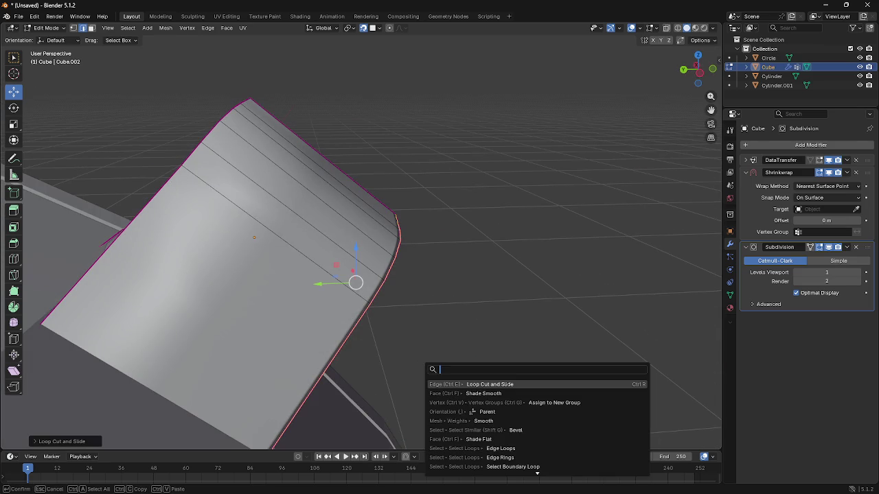
click(447, 386)
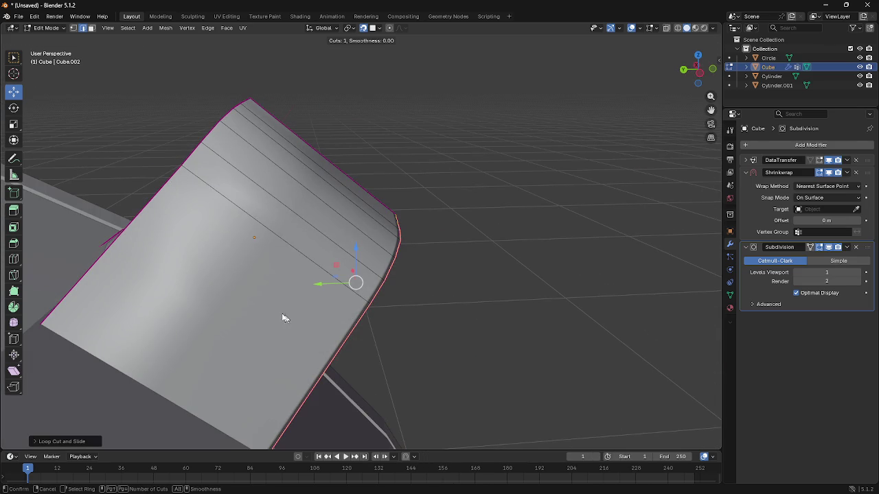
click(221, 196)
mouse_move(222, 196)
middle_down()
mouse_move(287, 301)
mouse_move(382, 364)
mouse_move(224, 355)
mouse_move(186, 335)
mouse_move(205, 318)
mouse_move(243, 324)
mouse_move(248, 296)
mouse_move(391, 331)
middle_up()
key(Tab)
key(Tab)
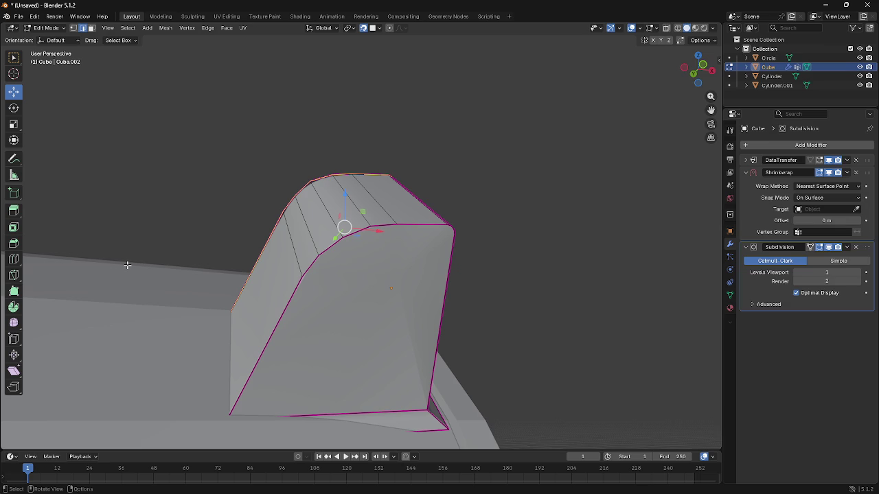
mouse_move(281, 261)
middle_down()
mouse_move(212, 296)
mouse_move(190, 294)
mouse_move(251, 300)
mouse_move(208, 321)
mouse_move(231, 336)
mouse_move(222, 333)
mouse_move(256, 320)
middle_up()
key(Tab)
key(Tab)
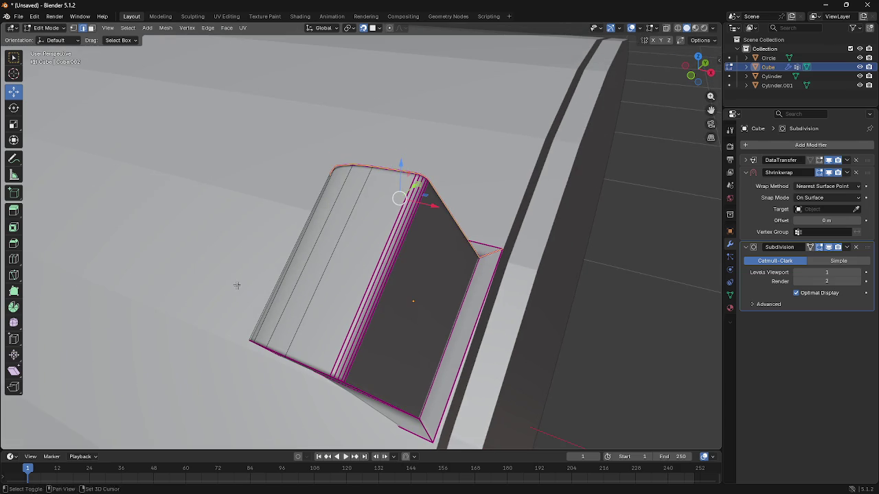
Step: Cut two centred edge loops across the cube body
key(shift+a)
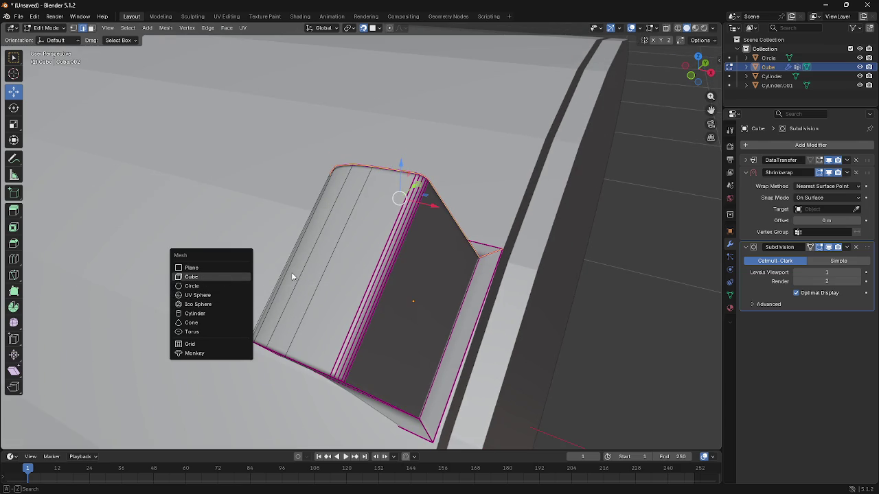
key(Escape)
key(F3)
key(Return)
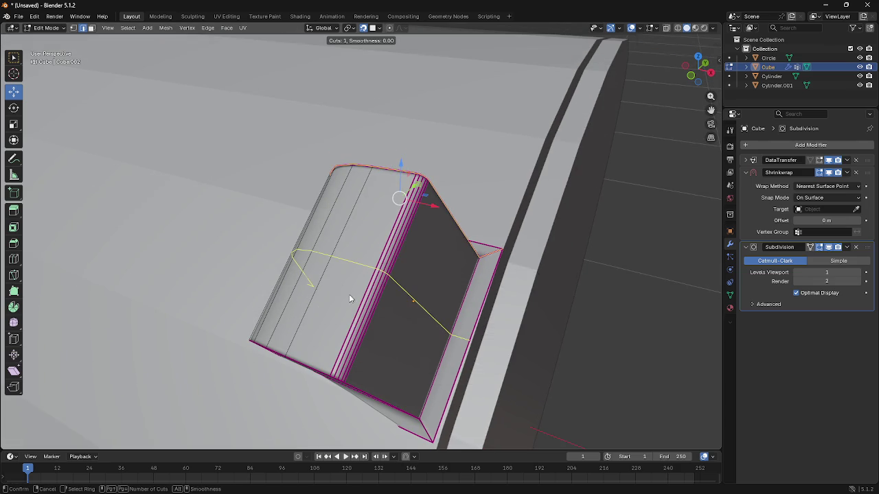
scroll(331, 280, up, 1)
click(330, 280)
right_click(330, 278)
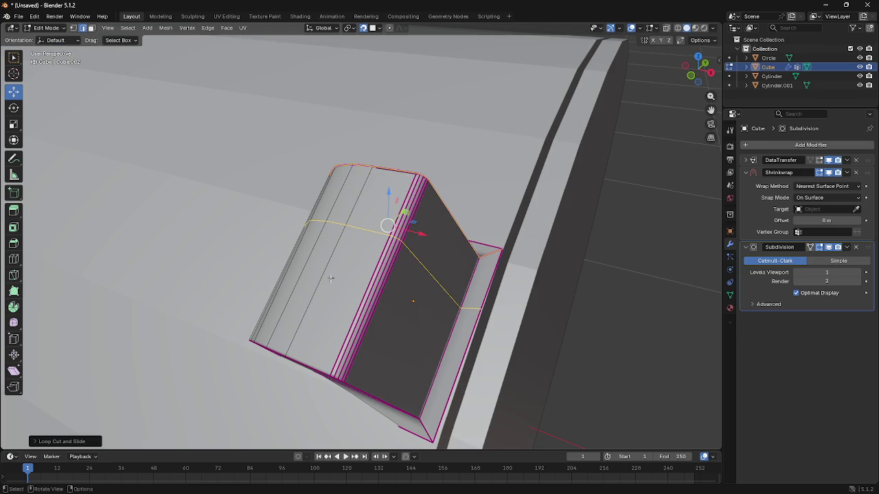
Step: Place two more loops across the body and slide them into position
key(F3)
key(Return)
click(358, 275)
key(F3)
key(Return)
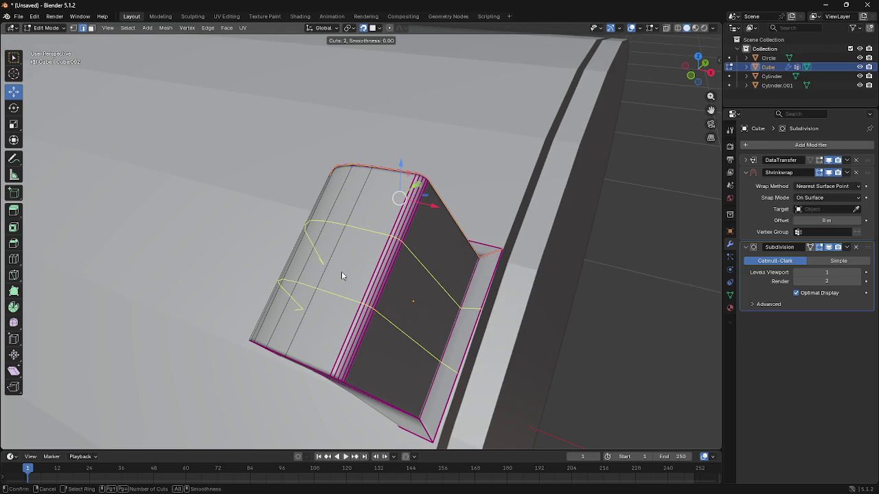
click(341, 272)
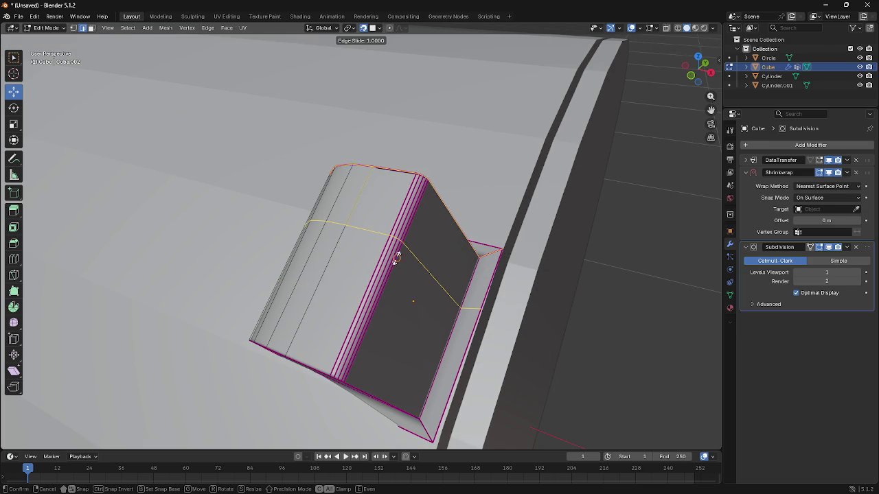
click(290, 354)
Step: Add two further lengthwise edge loops across the face
scroll(343, 254, up, 1)
scroll(353, 240, up, 2)
scroll(361, 247, up, 1)
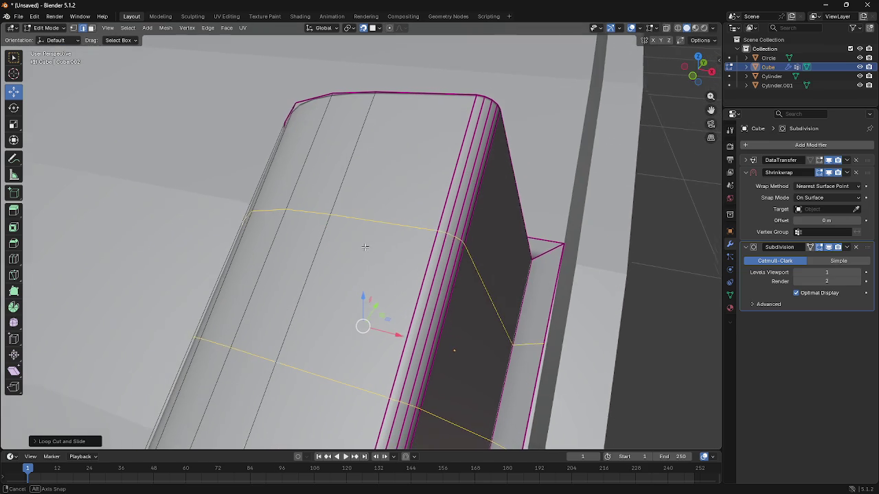
click(365, 246)
click(405, 316)
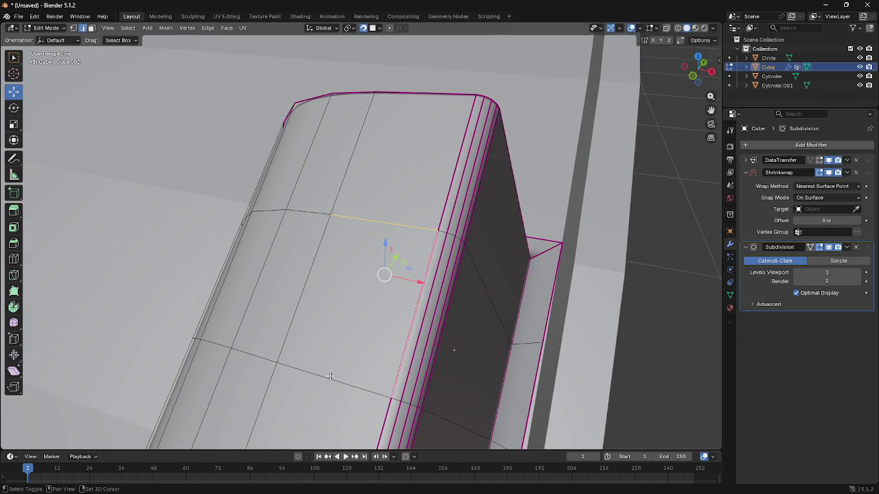
Step: Select the small face between the new loops on the upper surface
click(299, 323)
click(14, 322)
key(b)
drag(291, 319, 331, 294)
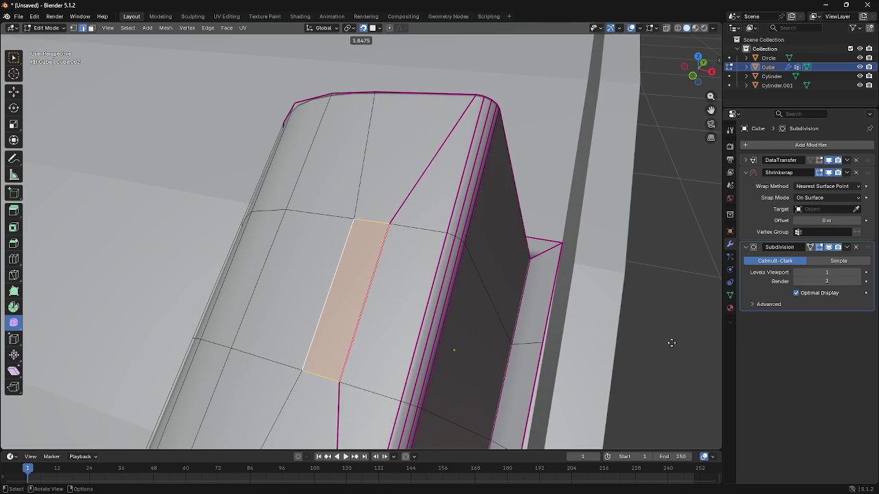
Step: Confirm the slid loop and move the selected face sideways along the X axis
click(454, 350)
key(s)
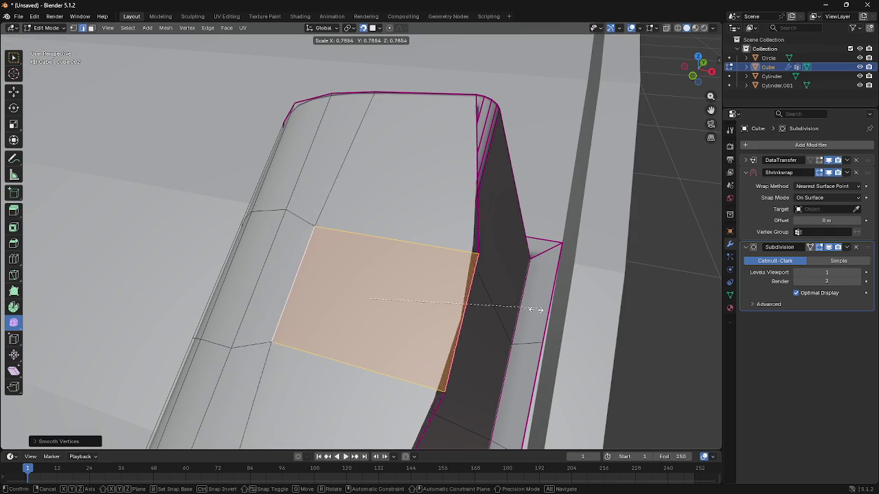
key(Escape)
key(g)
key(x)
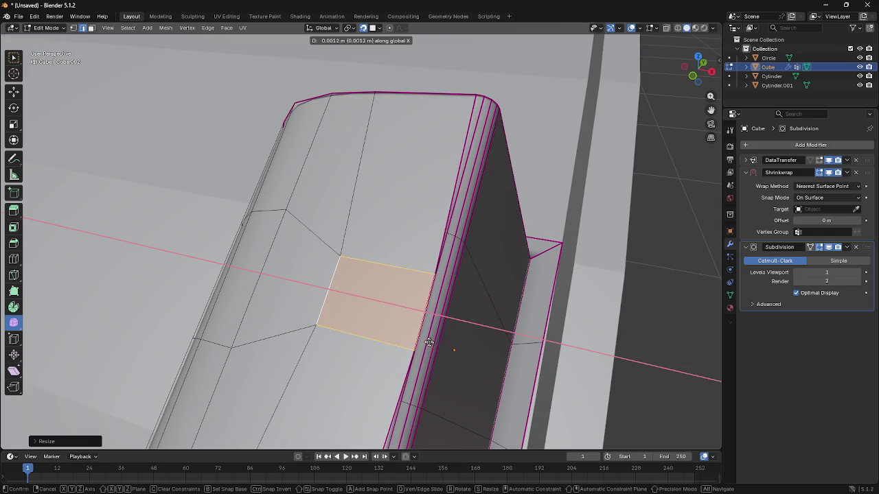
click(398, 337)
Step: Rescale the face along Z into a neat rectangular patch
mouse_move(433, 298)
middle_down()
mouse_move(439, 269)
mouse_move(376, 259)
mouse_move(405, 274)
middle_up()
key(Tab)
key(Tab)
scroll(414, 278, up, 3)
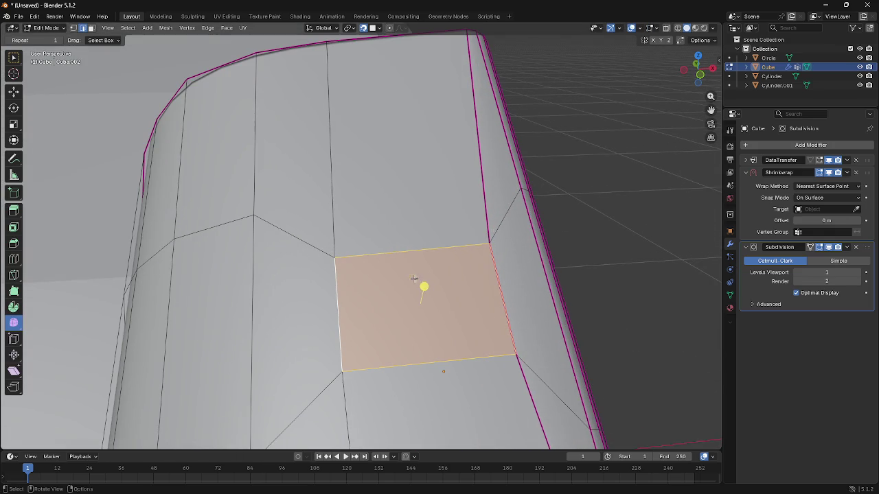
key(s)
key(z)
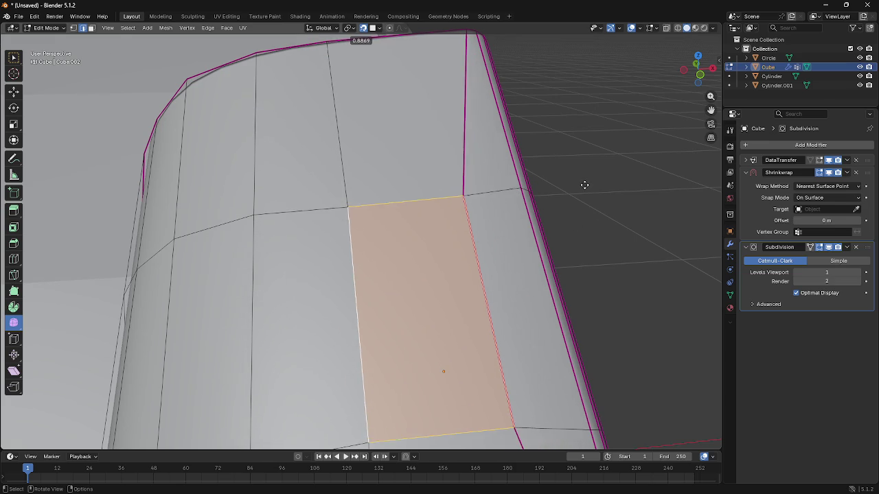
click(543, 206)
Step: Select an edge beside the face and drag out a 4-segment bevel at 0.2379 m
middle_drag(509, 211, 356, 211)
scroll(507, 211, up, 2)
click(356, 211)
key(ctrl+b)
scroll(481, 172, up, 3)
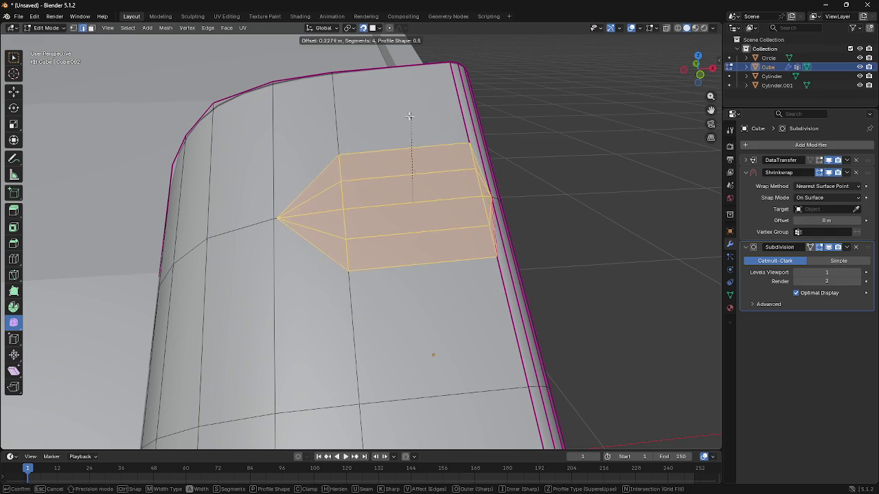
Step: Cancel the bevel and inset the face on the cube's top
key(Escape)
mouse_move(412, 182)
middle_down()
mouse_move(382, 220)
mouse_move(372, 220)
middle_up()
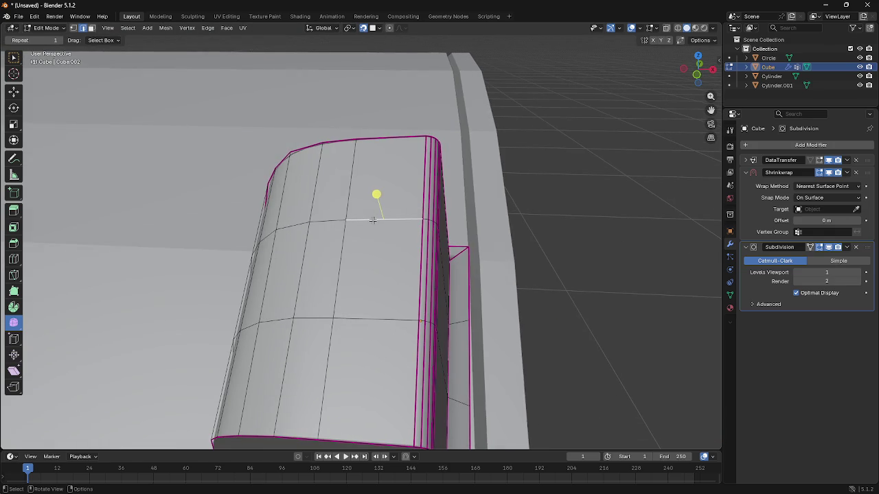
key(3)
click(373, 261)
key(i)
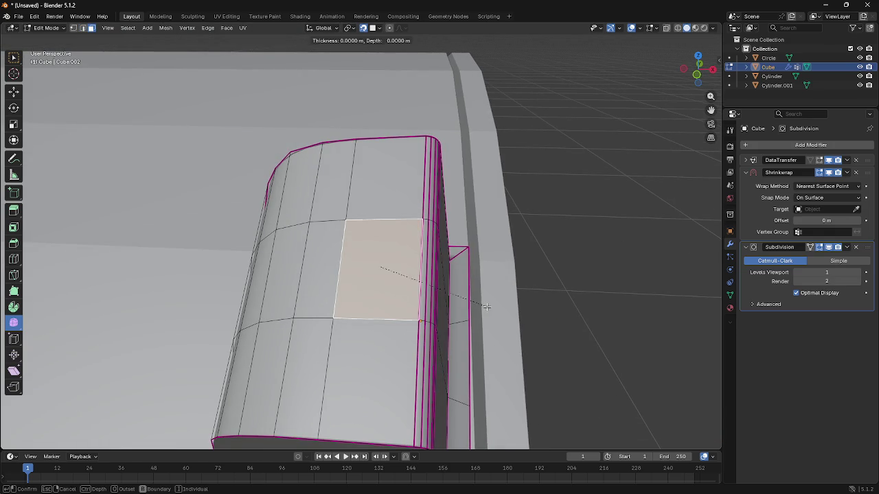
click(474, 300)
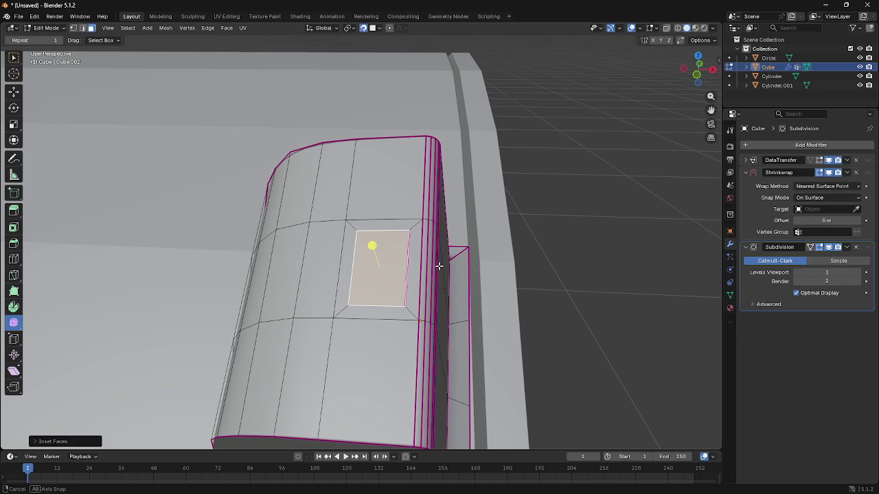
Step: Smooth the inset face's vertices and select the thin strip face beside it
middle_drag(438, 266, 418, 264)
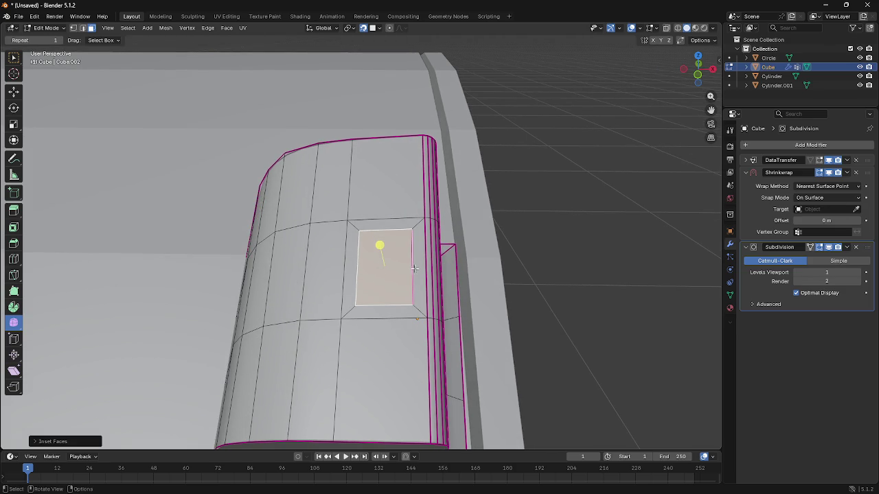
key(e)
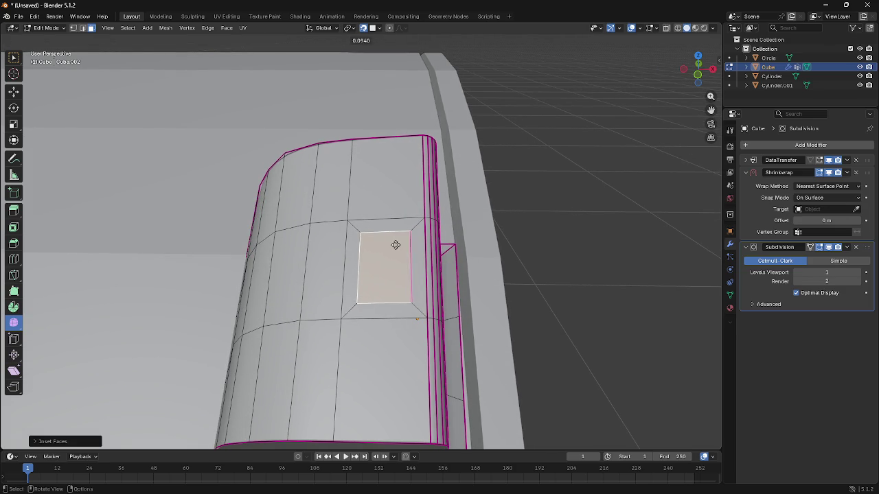
drag(472, 248, 158, 254)
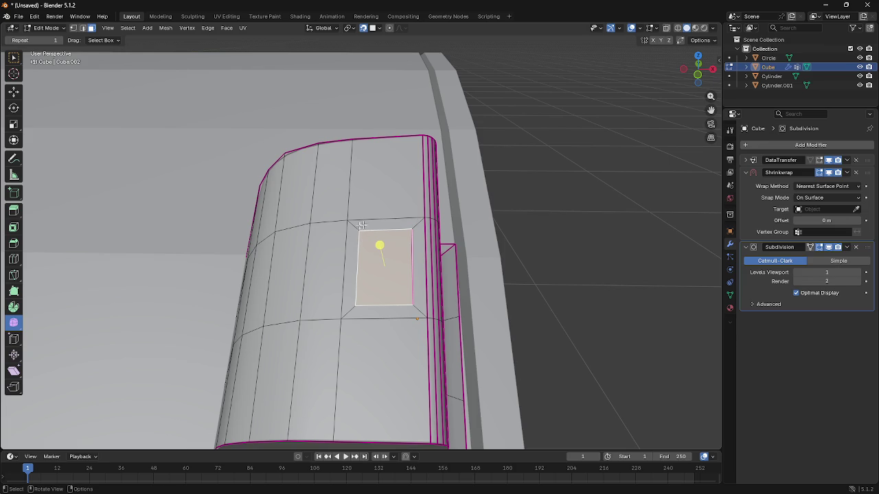
click(352, 244)
mouse_move(352, 243)
middle_down()
mouse_move(368, 243)
mouse_move(352, 239)
middle_up()
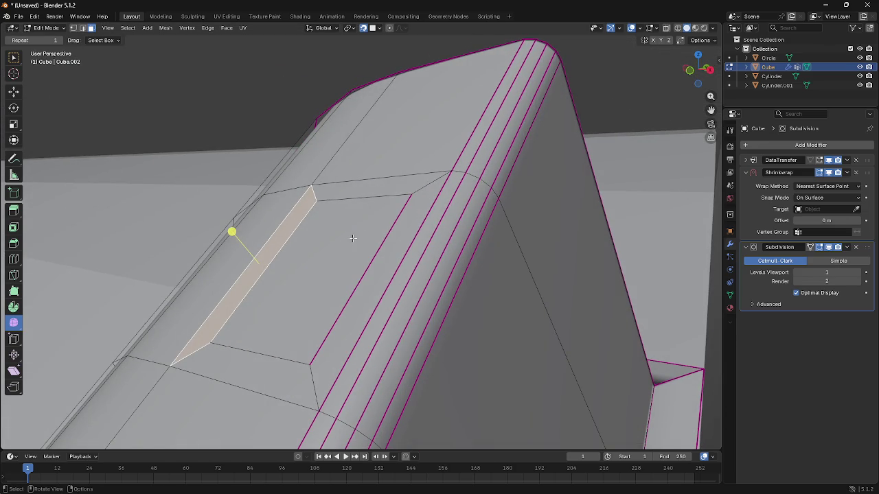
click(392, 233)
Step: Adjust the crease of the edge running along the strip
key(2)
click(361, 277)
key(shift+e)
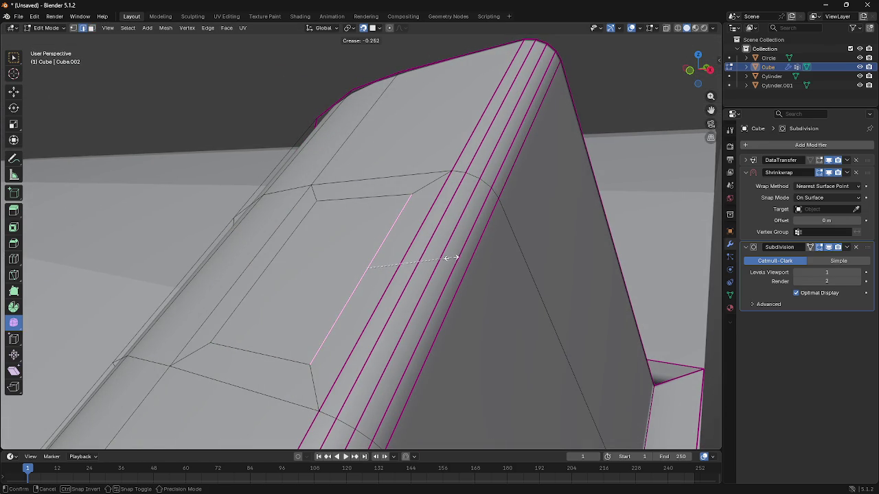
click(450, 258)
middle_drag(347, 247, 380, 269)
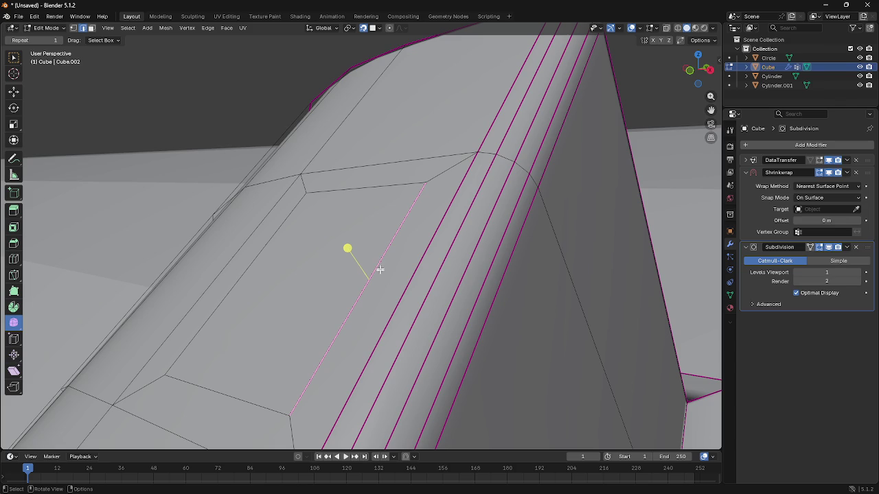
mouse_move(328, 227)
middle_down()
mouse_move(330, 241)
mouse_move(358, 231)
middle_up()
Step: Select the inset face on top and push it 1.7792 m outward along its normal
key(3)
click(343, 241)
key(e)
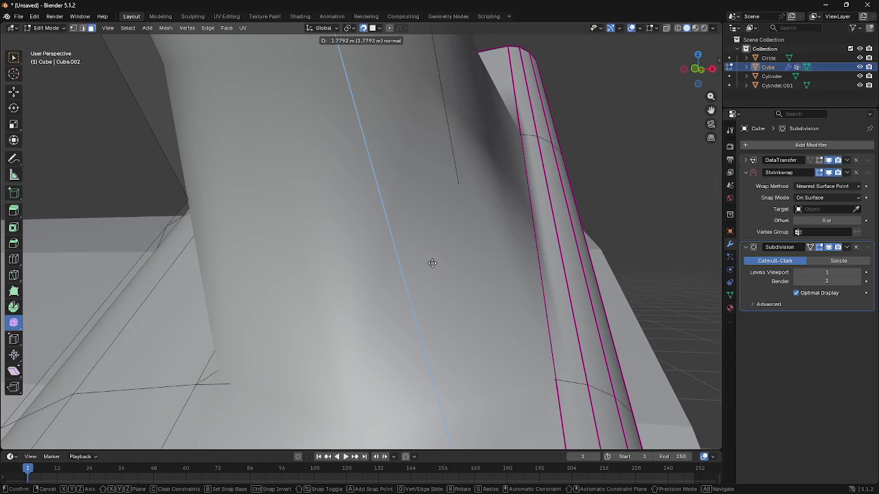
scroll(432, 263, down, 6)
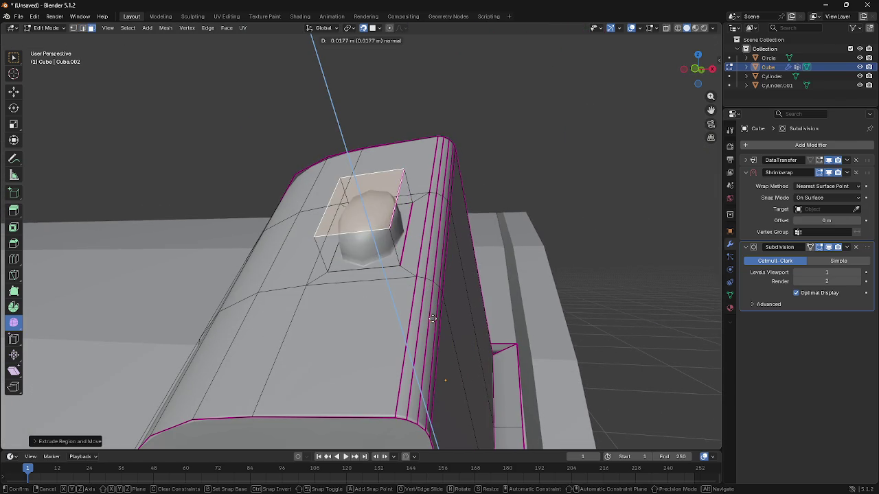
key(x)
key(z)
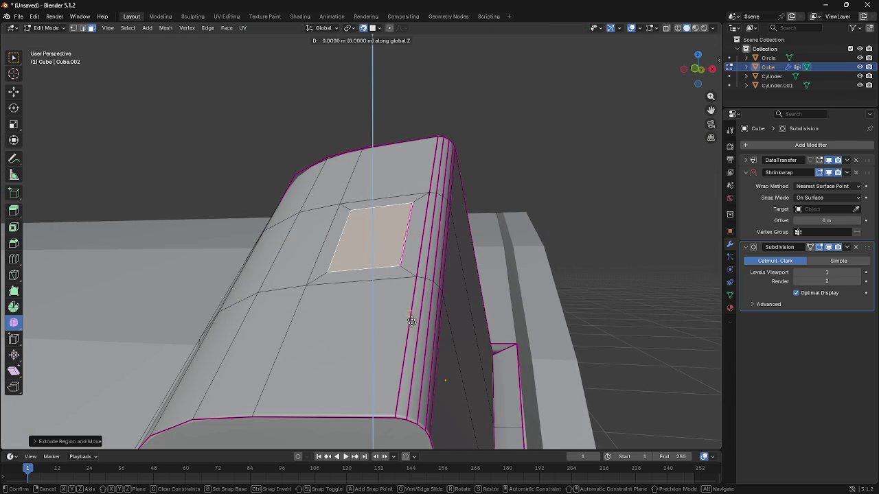
click(362, 251)
middle_drag(362, 250, 184, 235)
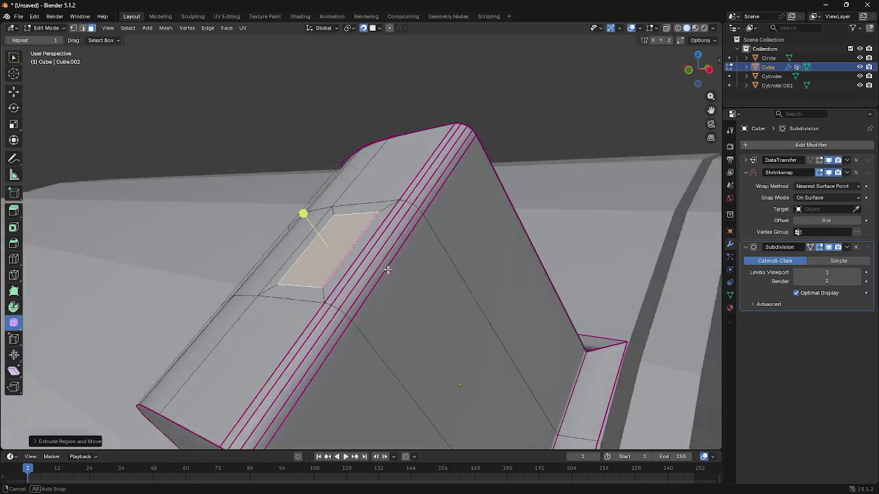
click(14, 91)
middle_drag(275, 241, 424, 256)
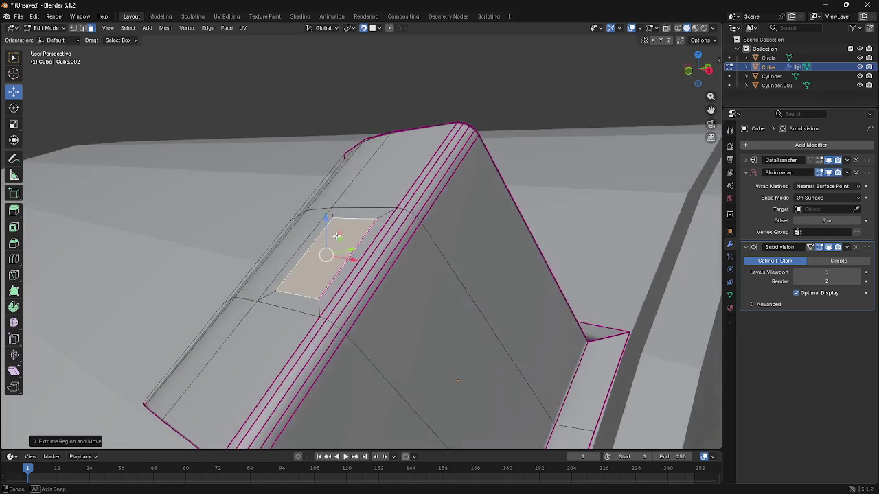
key(s)
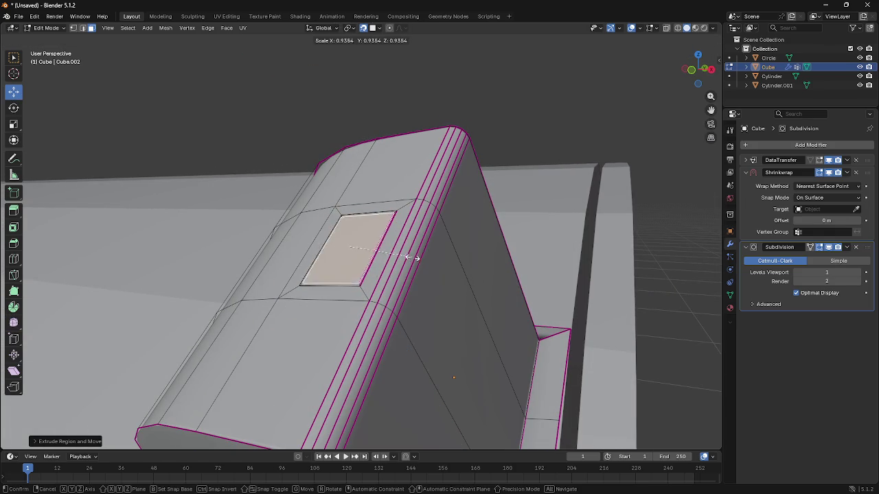
click(405, 255)
key(e)
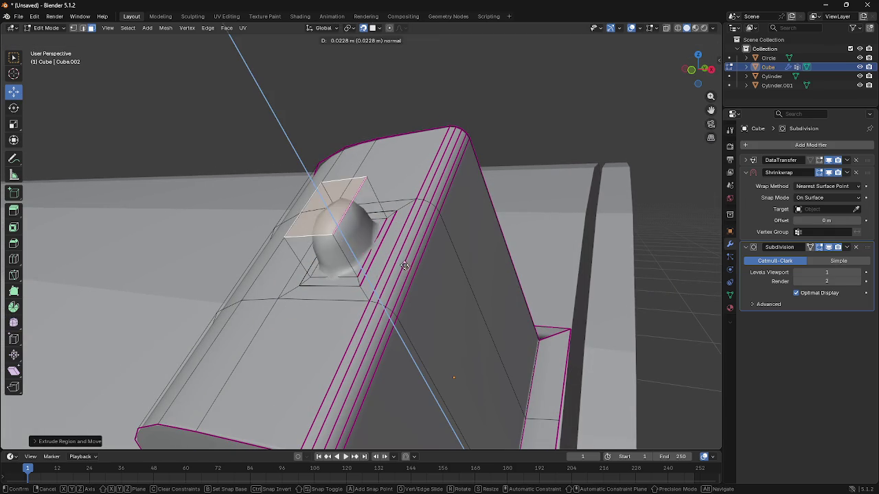
right_click(361, 247)
key(ctrl+z)
key(ctrl+z)
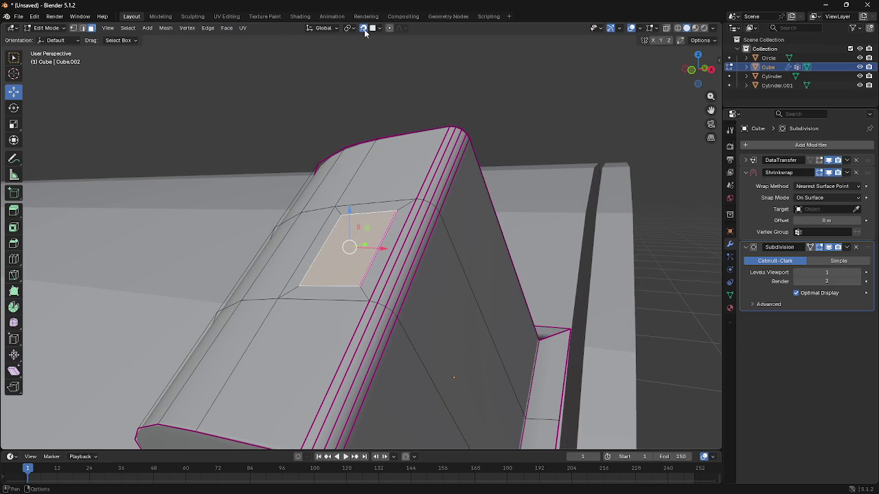
key(ctrl+z)
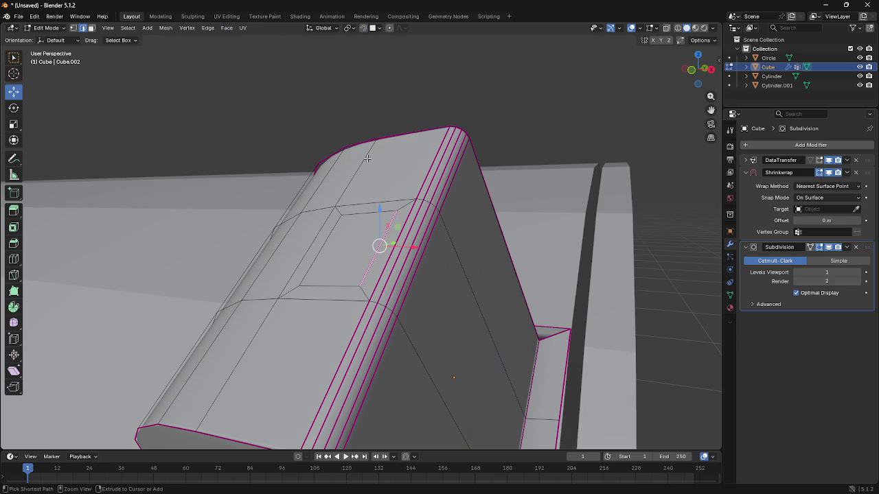
click(349, 237)
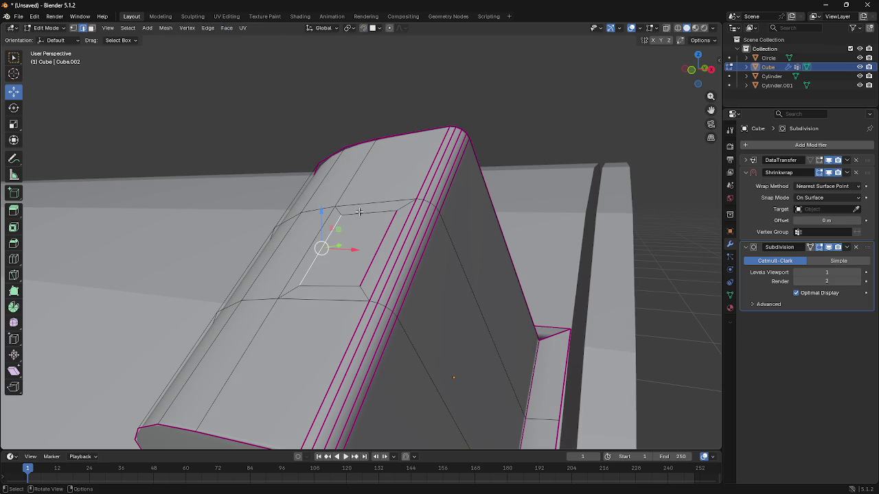
alt+click(360, 213)
alt+shift+click(315, 256)
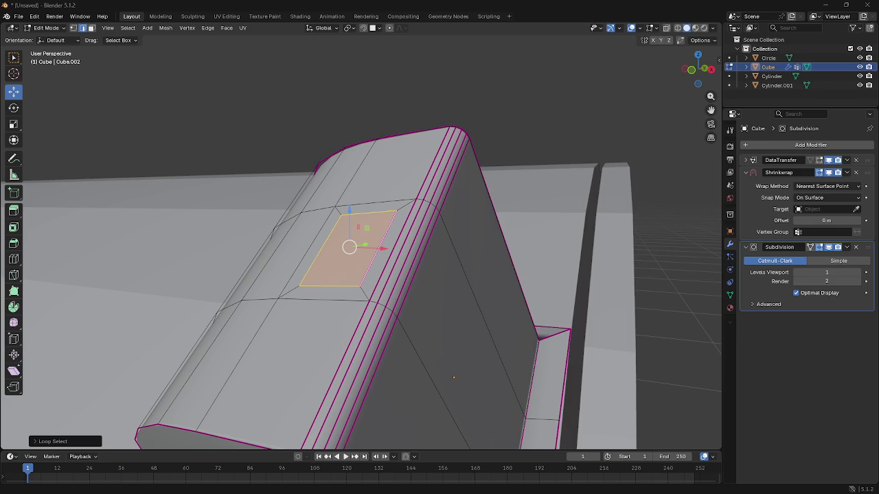
Step: Smooth the inset panel's vertices further with the Smooth Vertices tool
middle_drag(326, 209, 30, 324)
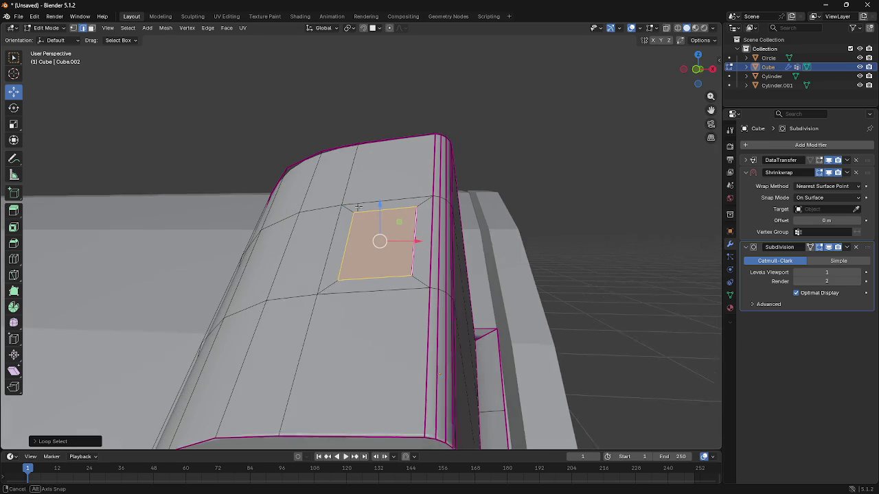
click(18, 320)
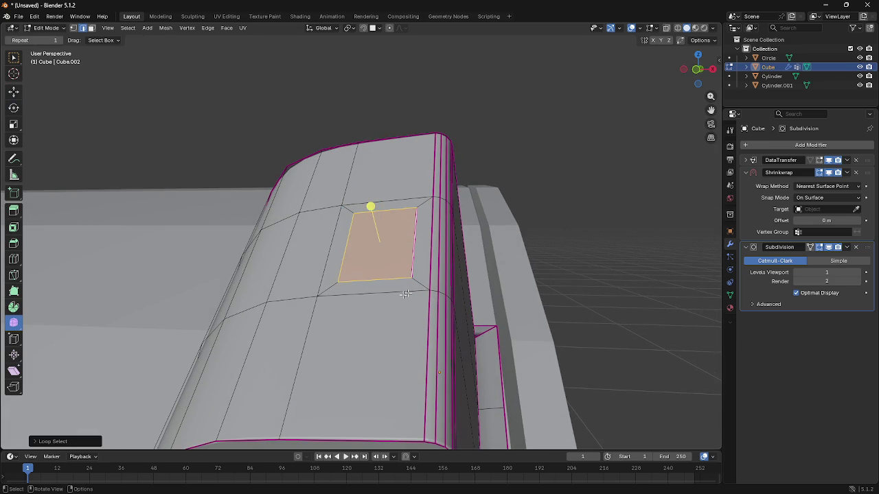
drag(372, 218, 367, 214)
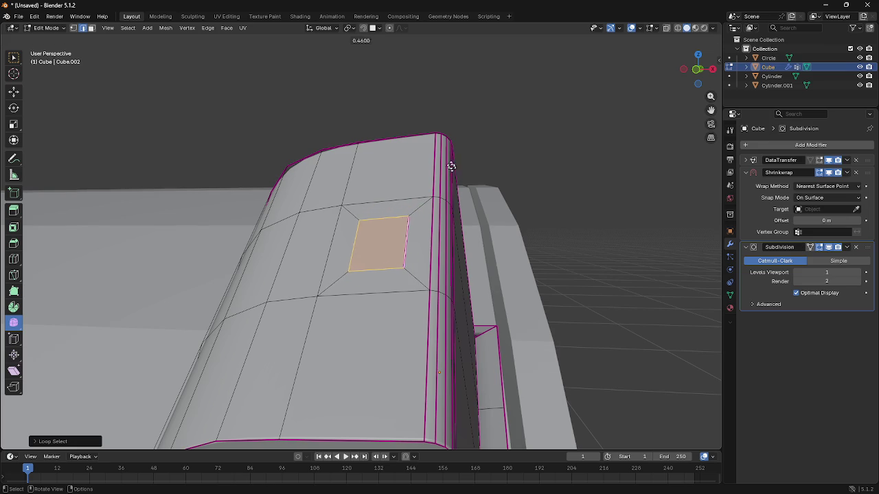
drag(359, 271, 498, 347)
Step: Save into the Project Ember folder, typing a file name beginning 'Upright_'
scroll(499, 346, down, 3)
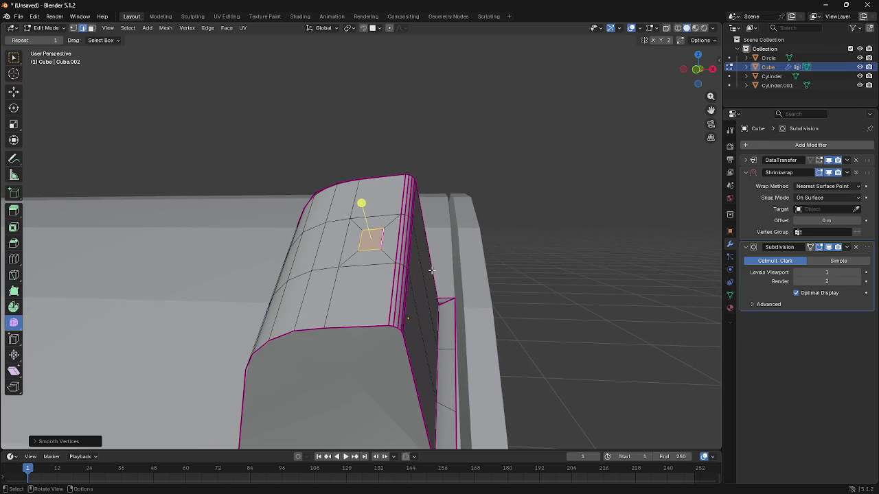
key(ctrl+s)
click(405, 382)
text(Upright_Light)
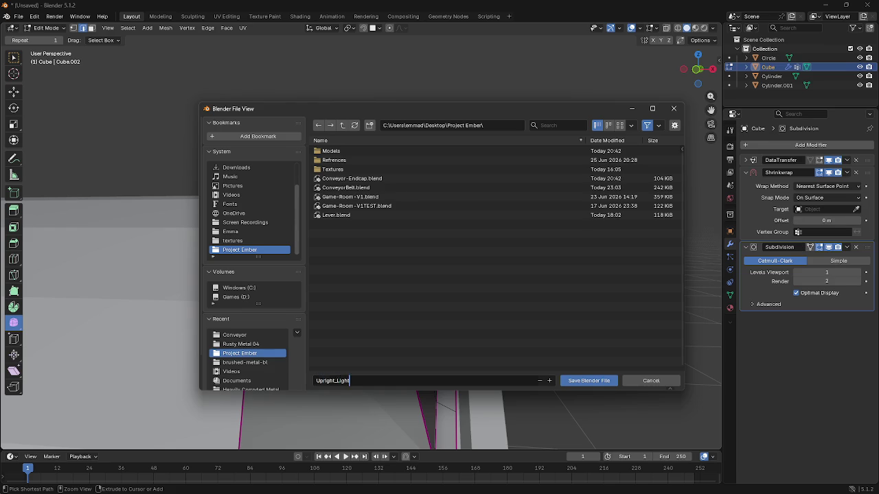
Step: Save the model as Upright_Light.blend in Project Ember and bring up the recent-files list
key(Return)
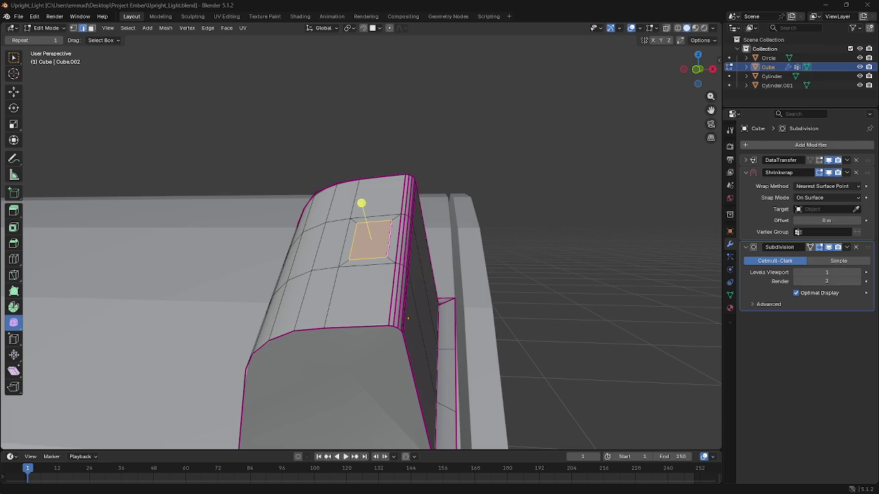
click(18, 16)
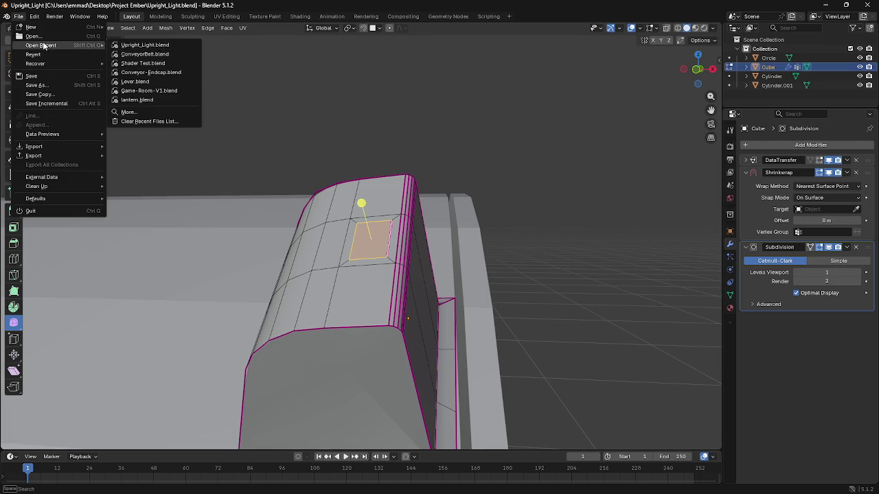
Step: Open the recent Shader Test.blend and play its animation through the camera in Compositing
click(137, 58)
middle_drag(284, 191, 254, 190)
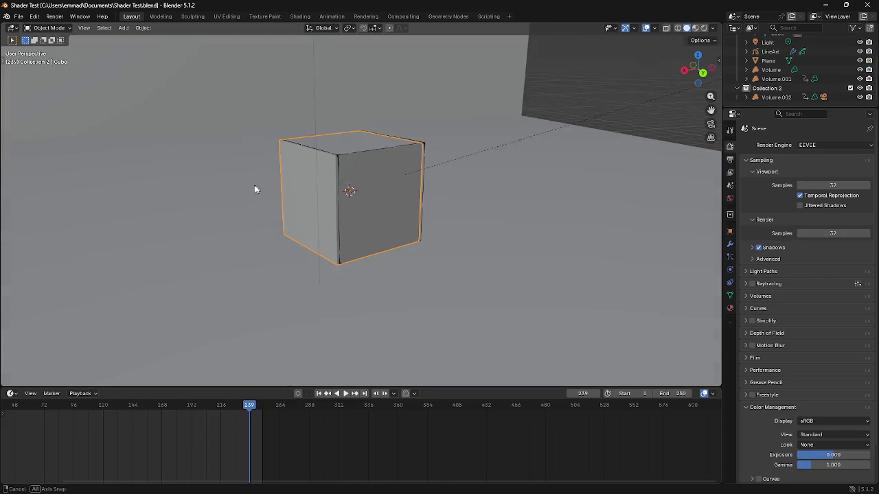
click(403, 17)
click(701, 28)
scroll(474, 103, up, 1)
scroll(467, 103, up, 1)
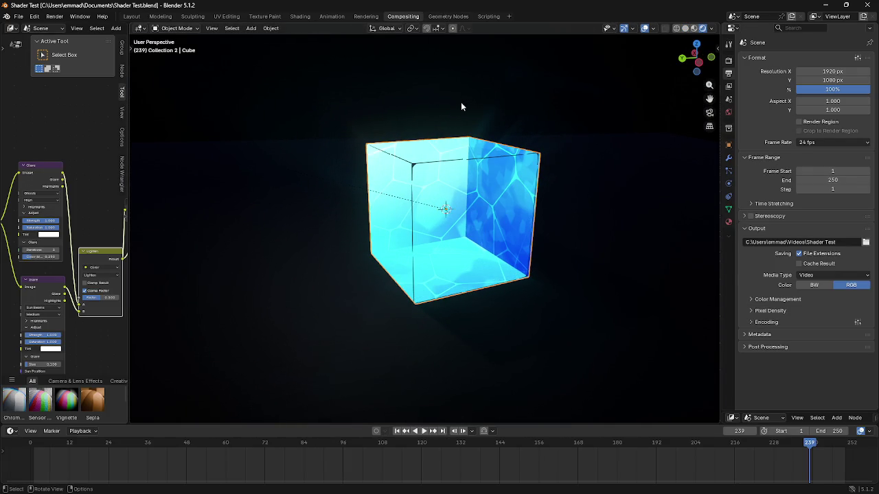
key(KP_0)
scroll(451, 298, up, 2)
click(424, 431)
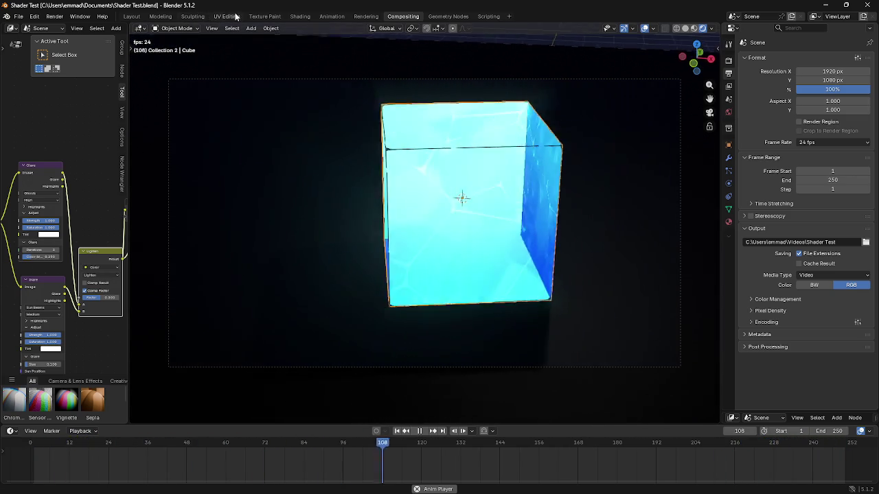
Step: In Shading, view the camera in rendered shading and enlarge the viewport and node editor
click(300, 15)
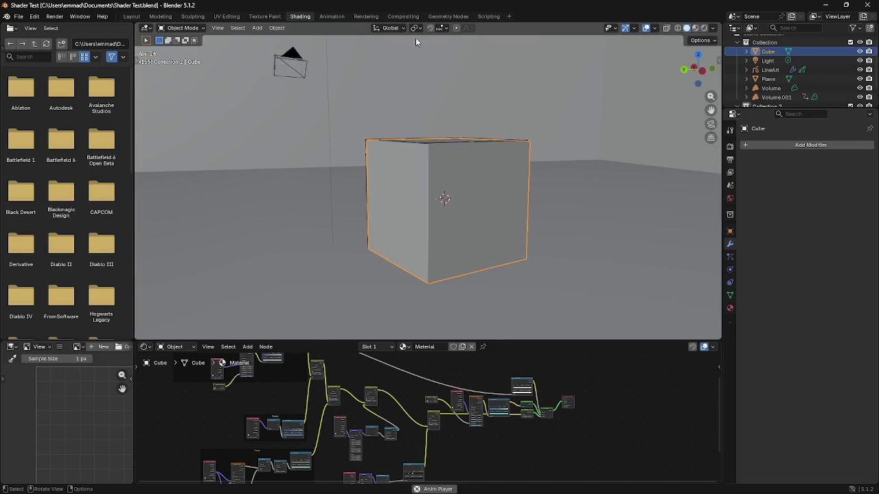
click(703, 28)
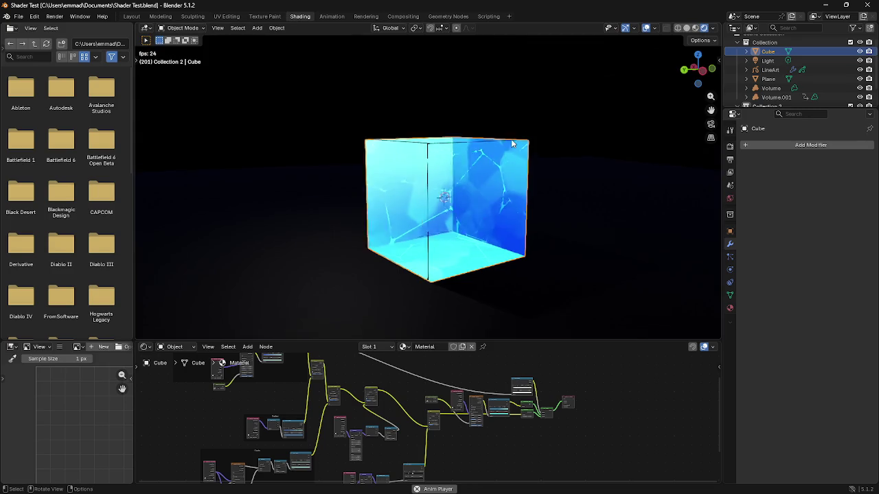
key(KP_0)
right_click(131, 45)
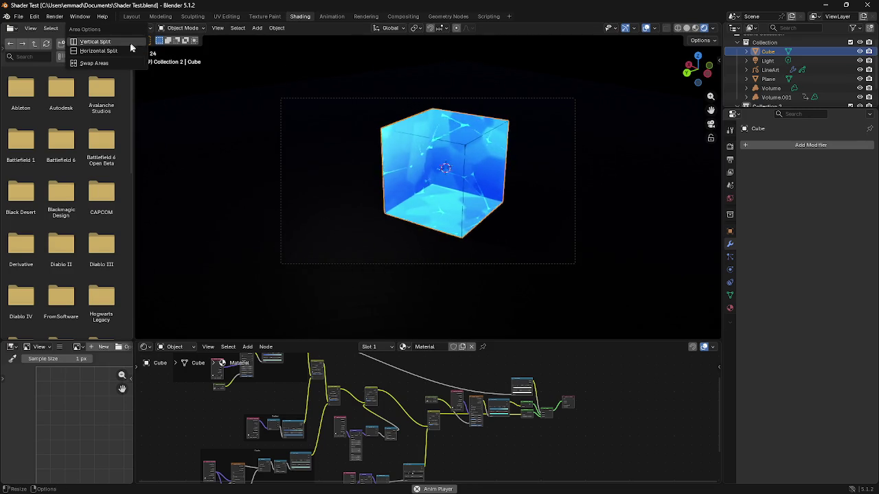
right_click(125, 82)
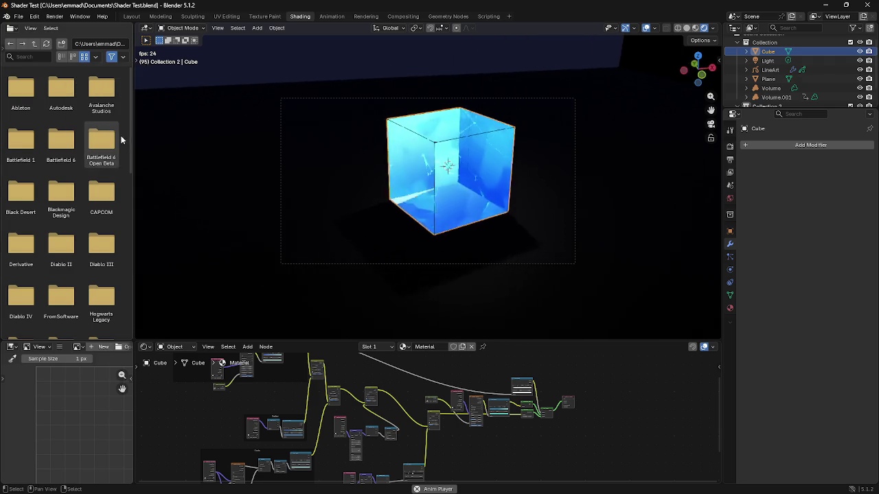
drag(134, 58, 12, 55)
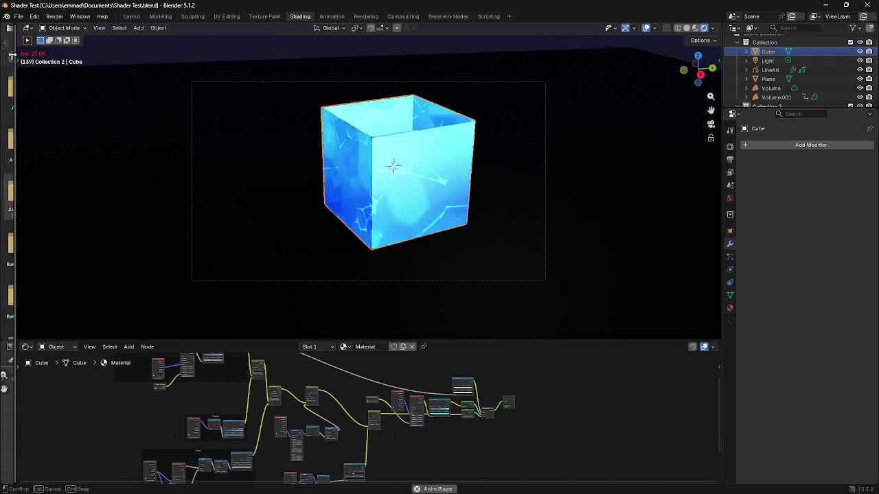
drag(333, 340, 345, 247)
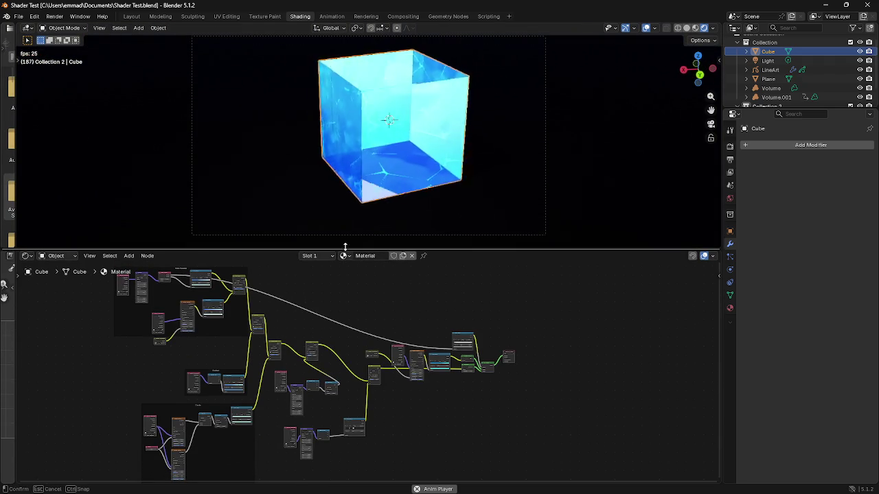
key(Home)
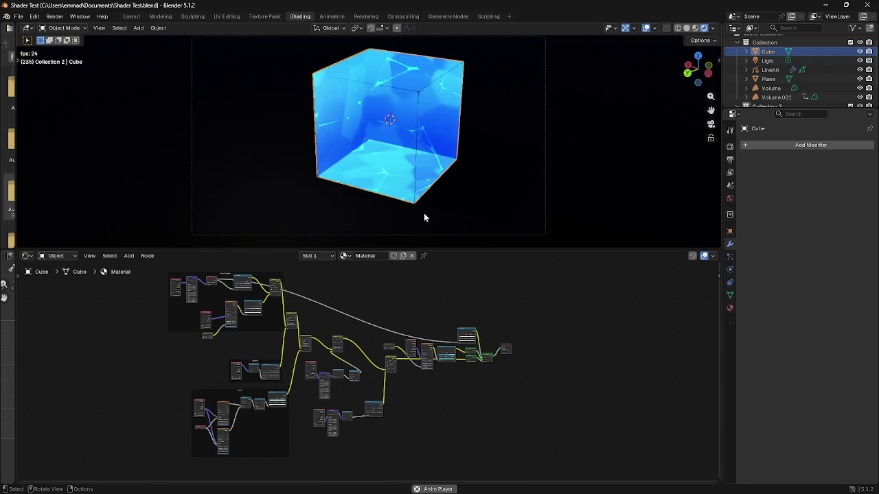
scroll(508, 185, up, 2)
scroll(518, 132, down, 3)
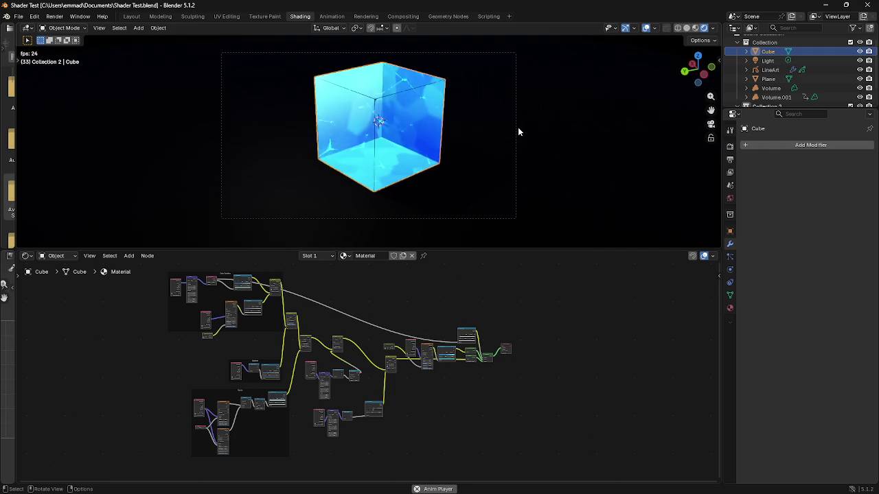
Step: Orbit around the glass cube in the Compositing workspace from several angles
mouse_move(516, 142)
middle_down()
mouse_move(578, 132)
mouse_move(397, 87)
mouse_move(391, 62)
middle_up()
click(403, 16)
mouse_move(444, 156)
middle_down()
mouse_move(302, 143)
mouse_move(183, 169)
middle_up()
scroll(348, 208, up, 3)
scroll(345, 214, up, 3)
mouse_move(345, 214)
middle_down()
mouse_move(353, 196)
mouse_move(343, 200)
mouse_move(418, 191)
mouse_move(560, 193)
mouse_move(494, 219)
middle_up()
scroll(560, 194, down, 5)
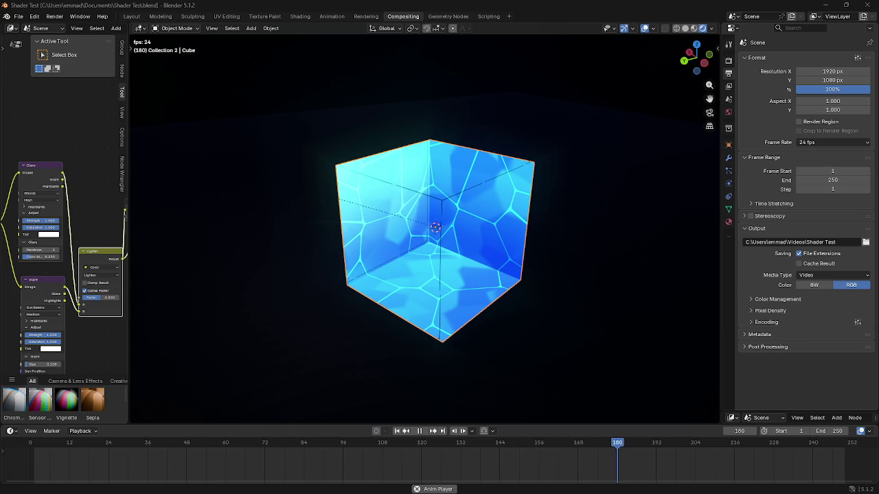
mouse_move(341, 237)
middle_down()
mouse_move(291, 247)
mouse_move(210, 236)
middle_up()
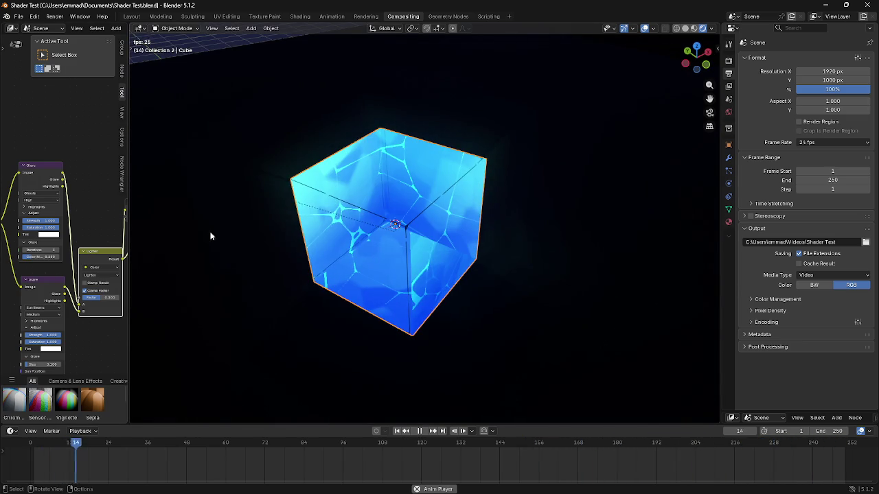
Step: Reopen Upright_Light.blend from the recent files list
key(F3)
click(19, 15)
mouse_move(41, 45)
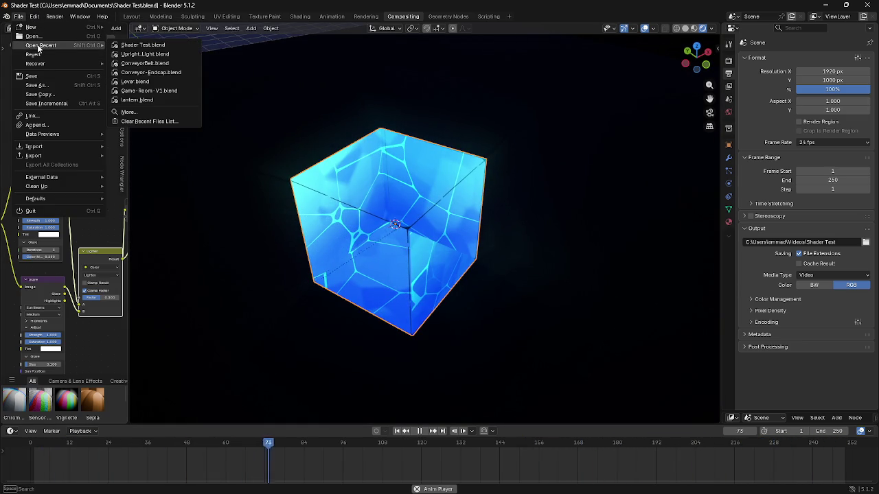
click(165, 55)
middle_drag(326, 172, 378, 191)
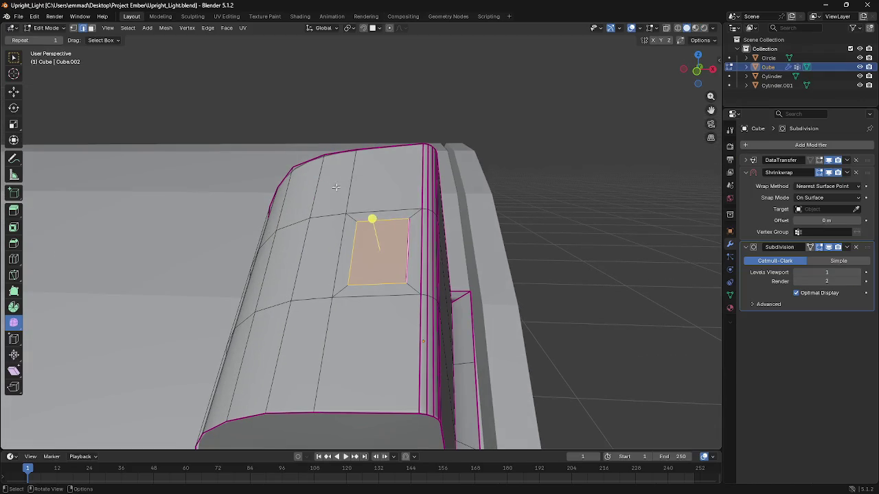
Step: Extrude the Cube's selected face inward into a dent and turn on X-ray to see its edges
key(e)
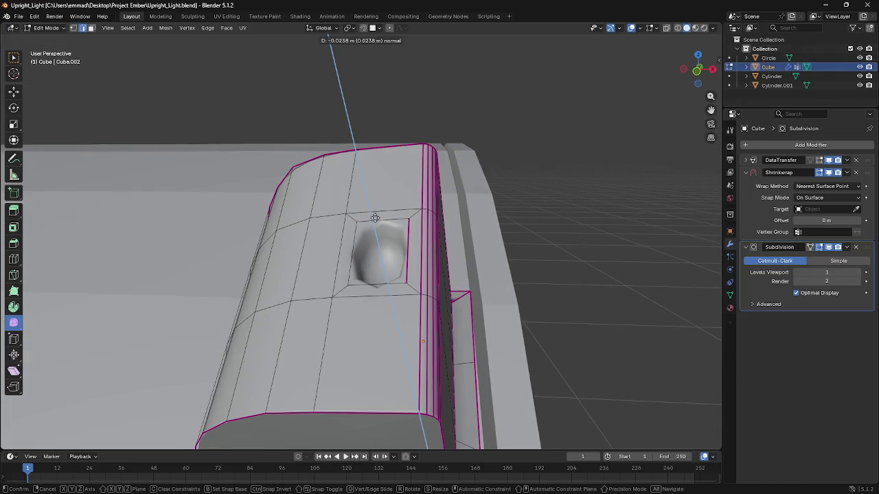
click(374, 218)
scroll(374, 218, up, 3)
scroll(374, 218, up, 3)
click(399, 193)
shift+click(348, 259)
shift+click(421, 404)
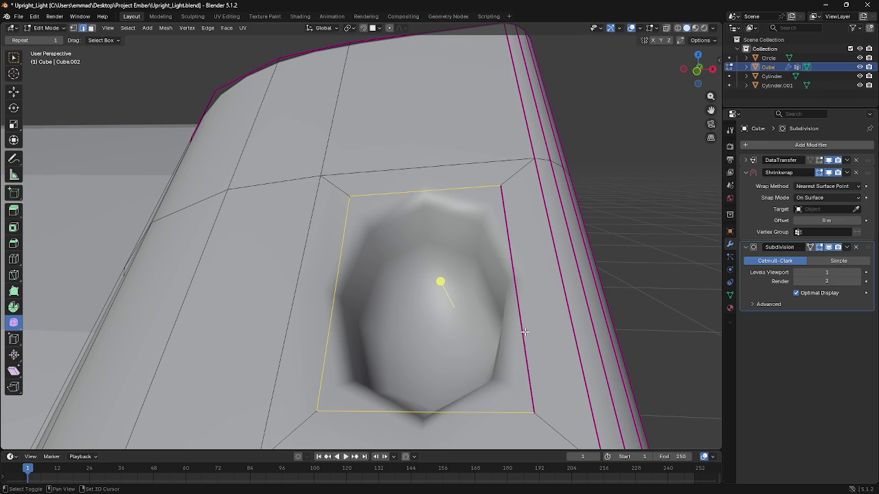
click(447, 230)
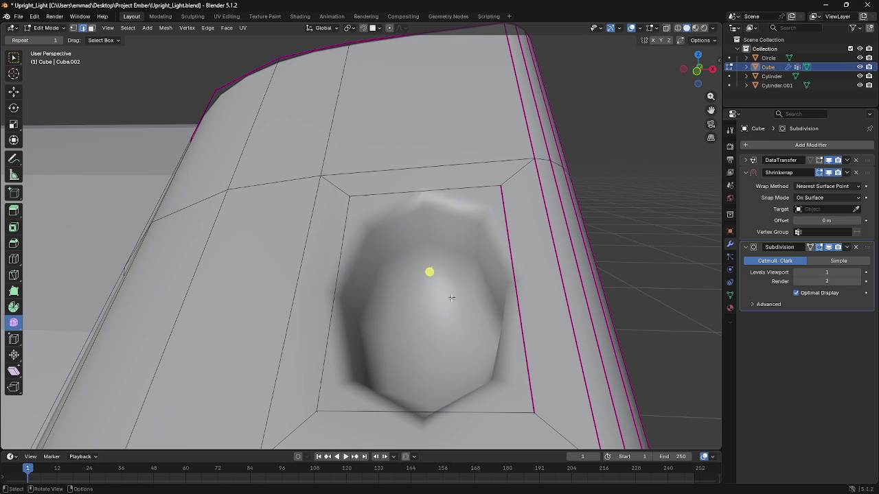
scroll(451, 297, up, 3)
scroll(486, 234, down, 1)
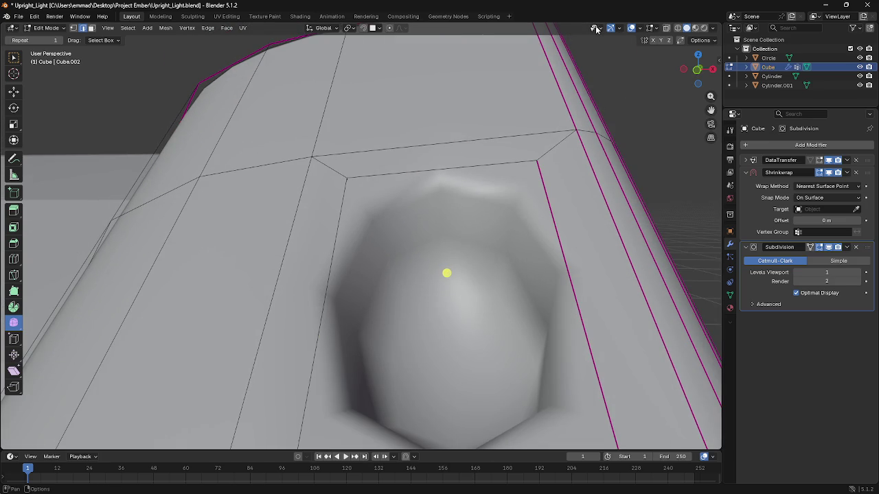
click(650, 31)
click(666, 28)
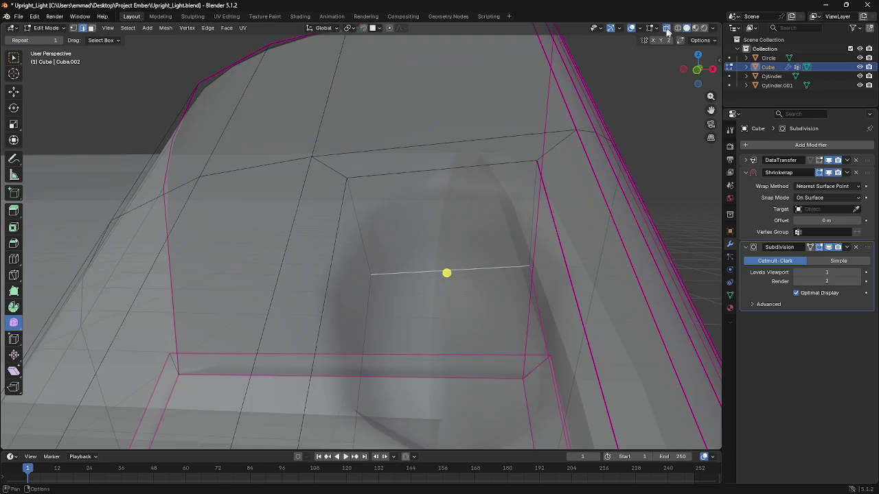
Step: Select the hole's edge loop and extrude it, then turn X-ray back off
middle_drag(425, 268, 457, 266)
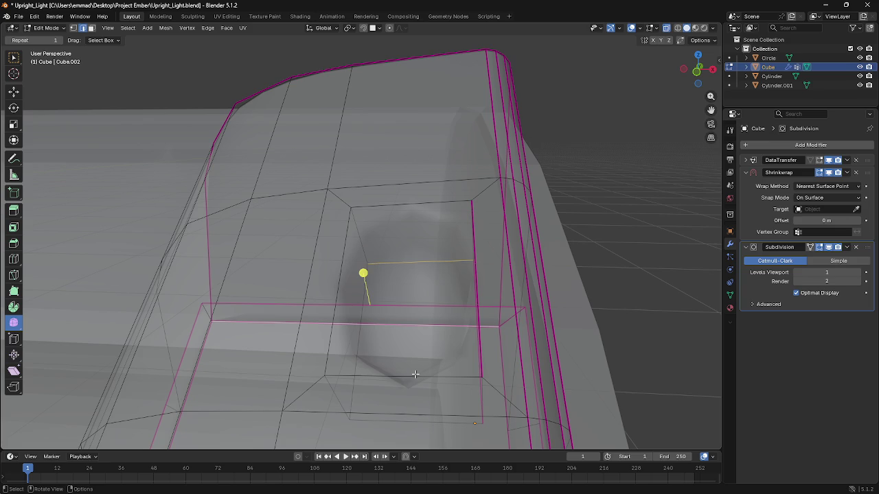
click(386, 408)
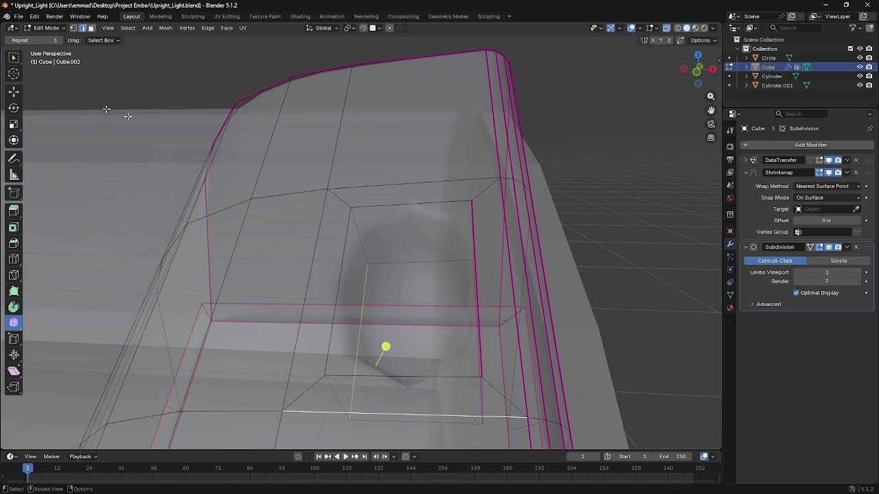
click(13, 91)
mouse_move(472, 356)
middle_down()
mouse_move(492, 352)
mouse_move(490, 313)
middle_up()
shift+click(490, 313)
shift+click(432, 260)
key(g)
click(522, 302)
key(e)
click(670, 102)
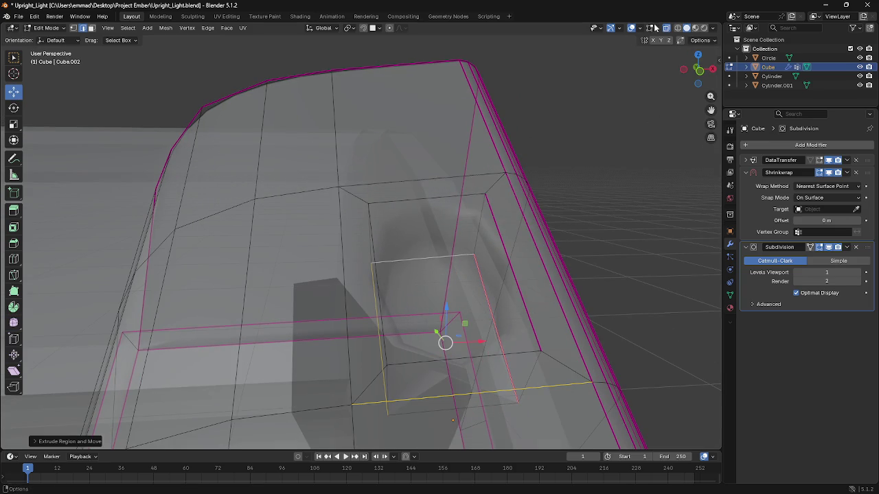
click(666, 27)
ctrl+middle_drag(578, 262, 573, 309)
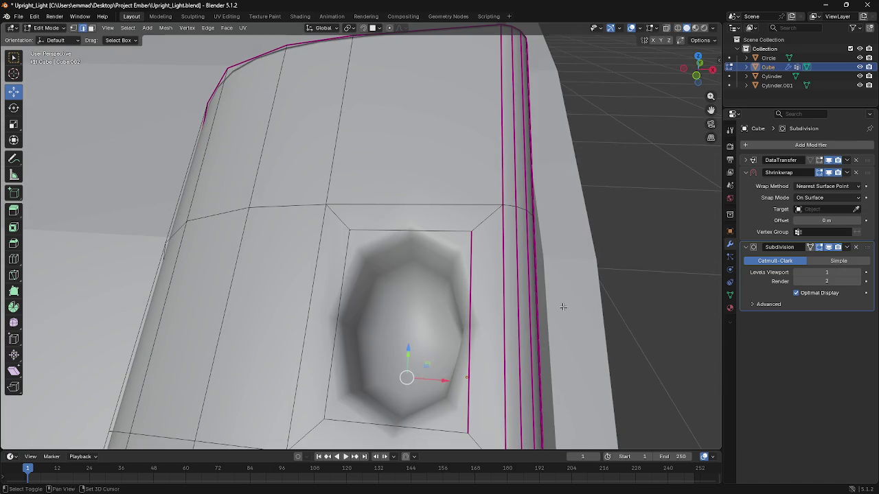
Step: Crease the hole's edges, including its four rim edges, to a full crease of 1
key(shift+e)
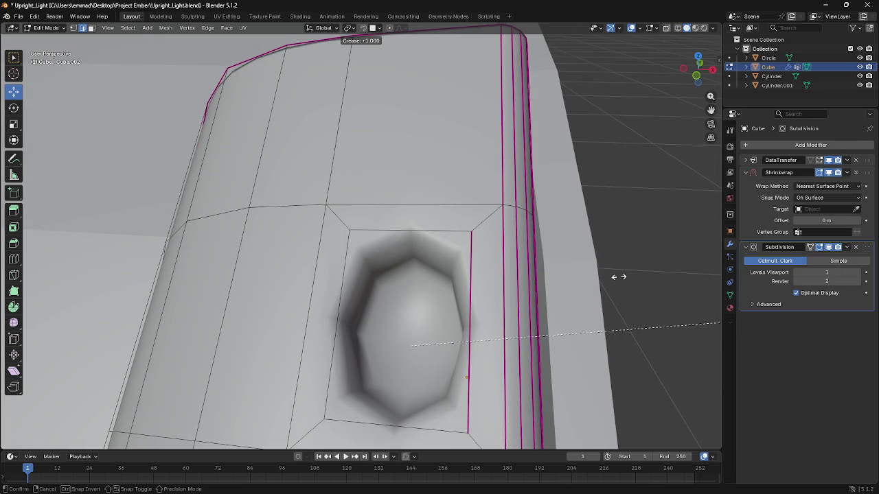
click(618, 277)
click(417, 232)
shift+click(336, 325)
shift+click(387, 419)
shift+click(468, 378)
key(shift+e)
key(1)
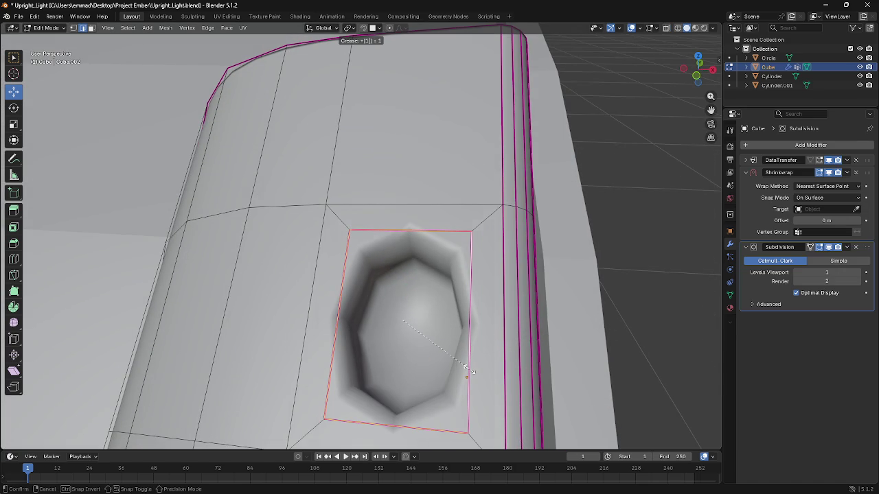
key(Return)
mouse_move(418, 337)
middle_down()
mouse_move(422, 271)
mouse_move(425, 311)
mouse_move(381, 299)
middle_up()
scroll(425, 312, up, 2)
scroll(425, 311, up, 2)
Step: Add two loop cuts around the hole to tighten its rim, then return to Object Mode
key(ctrl+r)
click(381, 299)
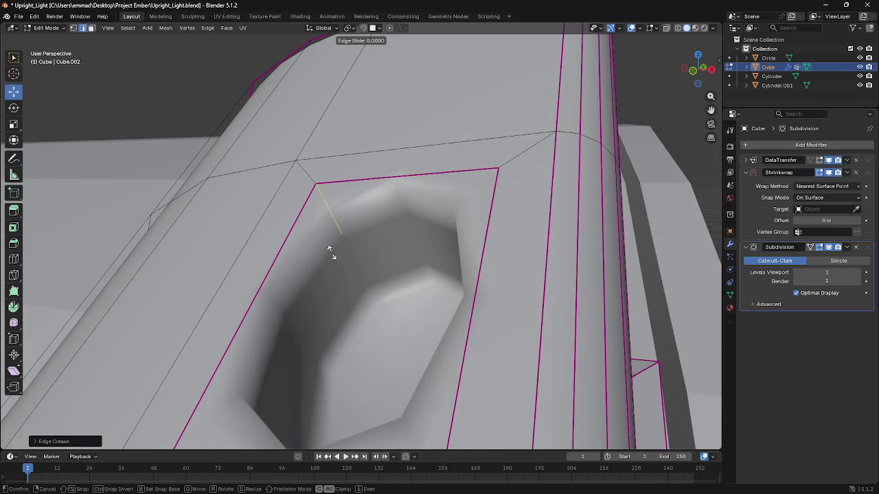
click(344, 245)
key(ctrl+r)
click(343, 251)
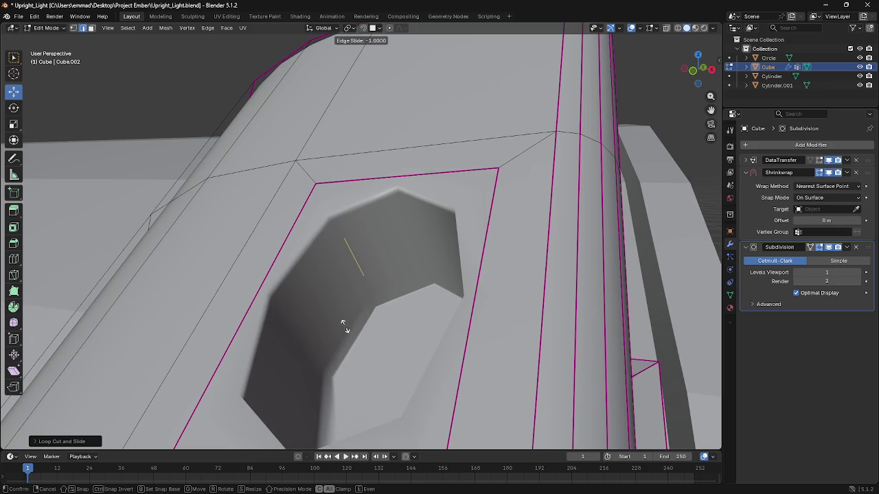
click(326, 301)
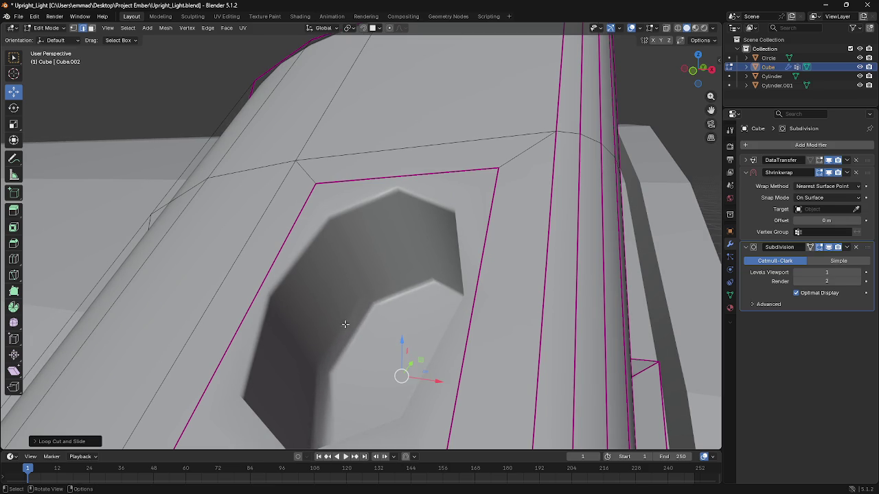
scroll(345, 325, down, 3)
key(Tab)
scroll(412, 349, down, 3)
mouse_move(412, 349)
middle_down()
mouse_move(360, 328)
mouse_move(356, 316)
middle_up()
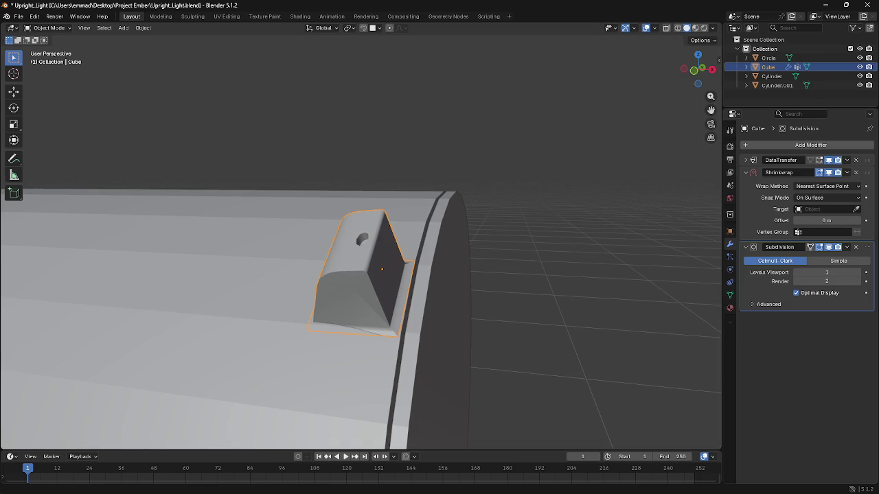
Step: Turn on snapping in the viewport header and add a Bézier curve to the scene
mouse_move(290, 316)
middle_down()
mouse_move(353, 320)
mouse_move(308, 314)
mouse_move(328, 336)
middle_up()
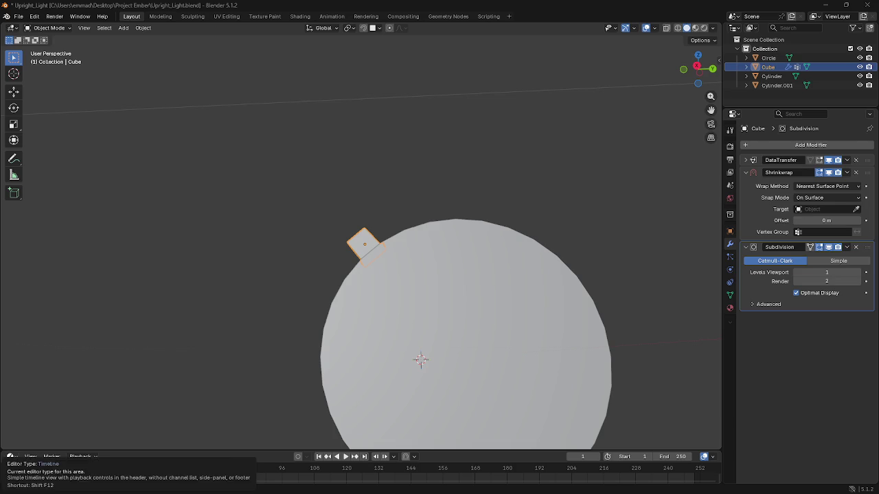
mouse_move(293, 289)
middle_down()
mouse_move(340, 324)
mouse_move(386, 318)
mouse_move(452, 351)
middle_up()
scroll(396, 328, up, 3)
mouse_move(385, 319)
middle_down()
mouse_move(387, 270)
mouse_move(235, 263)
middle_up()
click(376, 27)
click(364, 27)
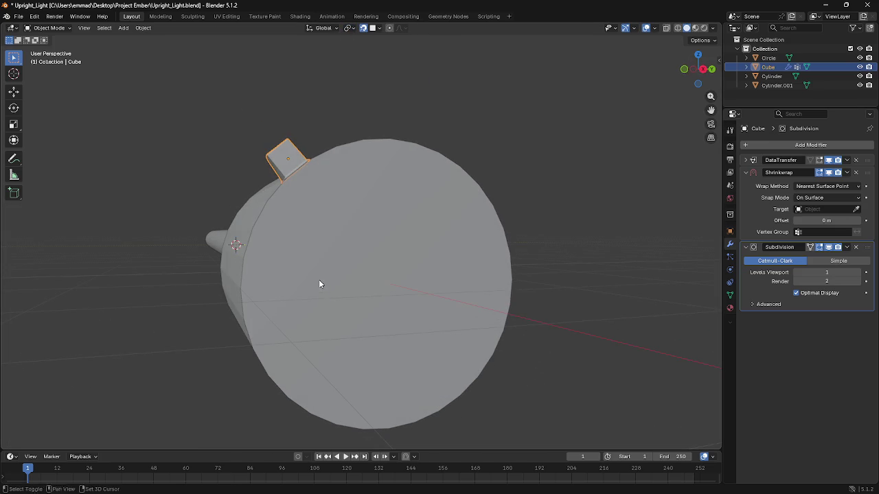
key(shift+a)
click(350, 290)
Step: Slide the new Bézier curve along X onto the cylinder's end face, ready for point editing
middle_drag(350, 295, 384, 315)
key(g)
key(x)
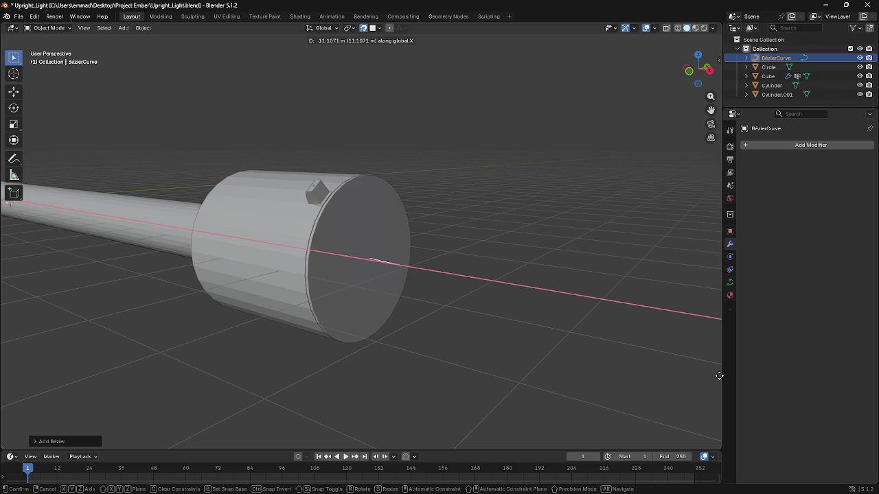
click(352, 317)
scroll(384, 318, up, 1)
key(Tab)
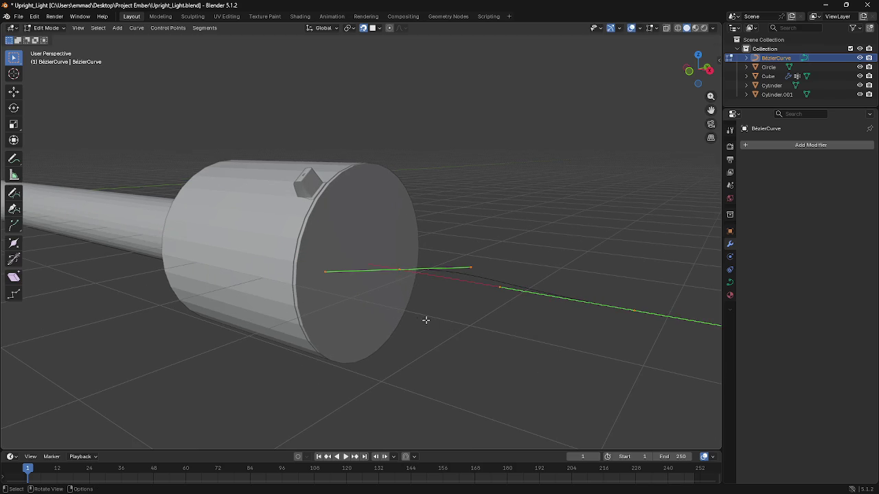
Step: Move a handle and the end point onto the cylinder face, and change a point's handle type
middle_drag(401, 269, 412, 304)
key(g)
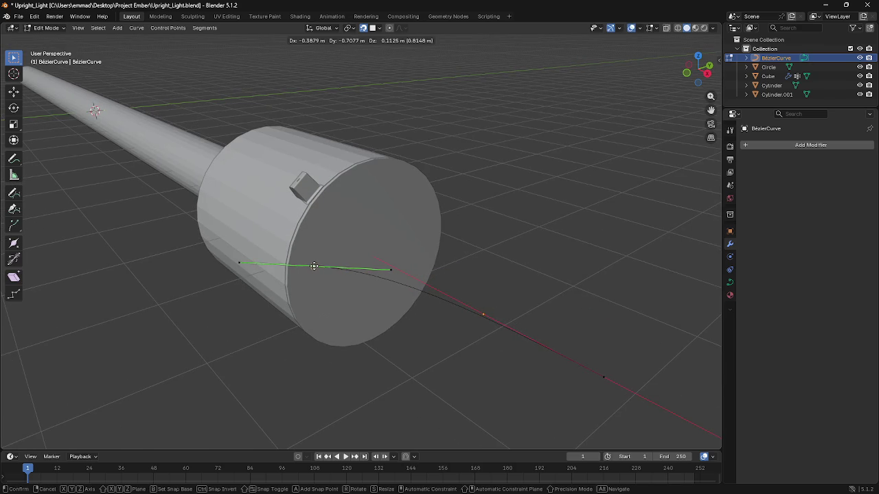
click(463, 313)
click(603, 375)
key(g)
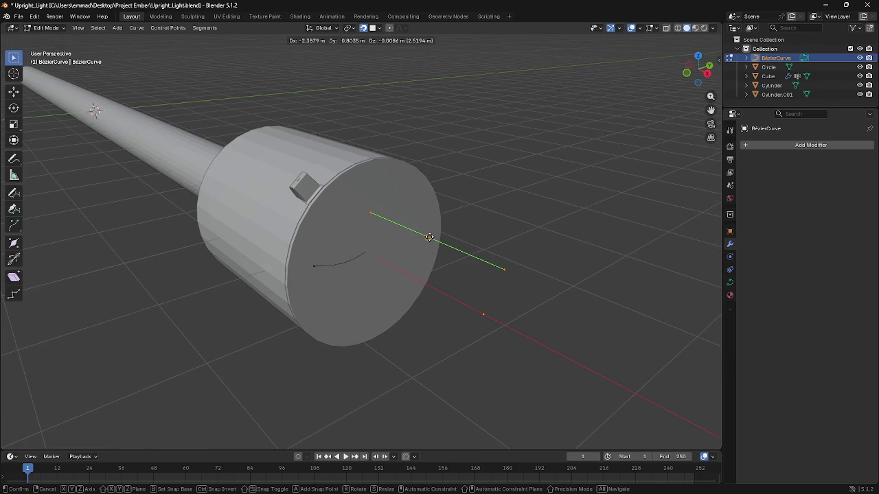
click(436, 247)
click(314, 266)
key(v)
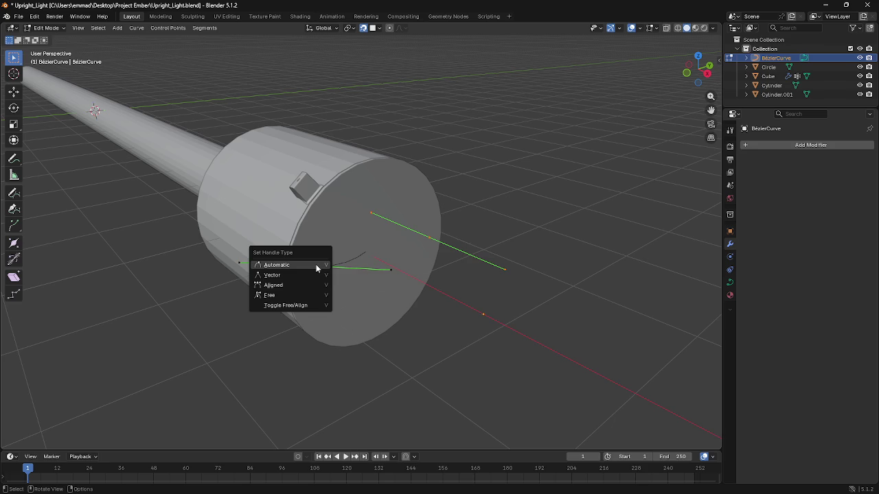
click(316, 274)
Step: Subdivide the curve to add points and scale it shorter
scroll(398, 288, up, 3)
scroll(392, 285, up, 1)
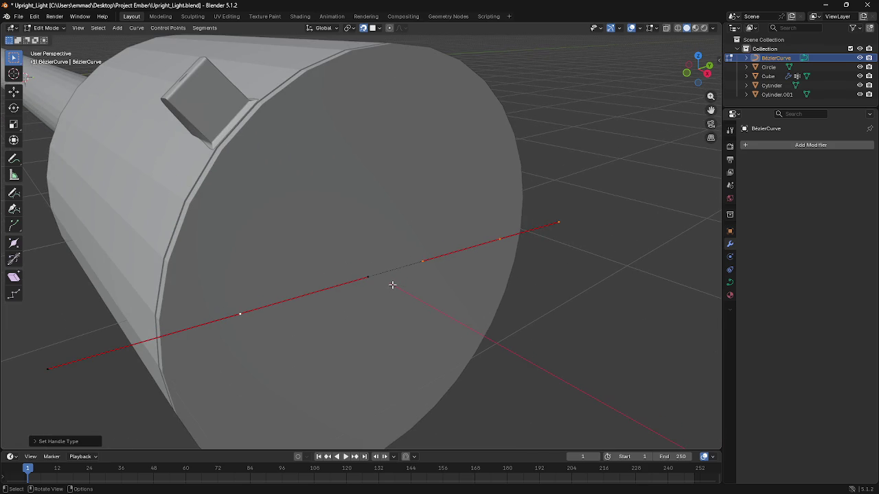
right_click(392, 285)
click(364, 252)
mouse_move(391, 274)
middle_down()
mouse_move(365, 304)
mouse_move(348, 307)
mouse_move(377, 298)
middle_up()
key(s)
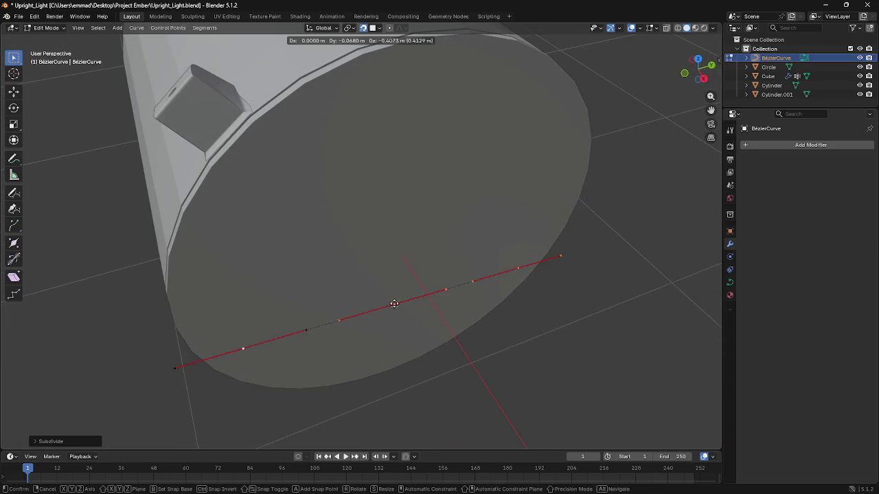
click(393, 245)
Step: Reposition curve points and, from the right side view, raise the bottom point to flatten the curve
key(g)
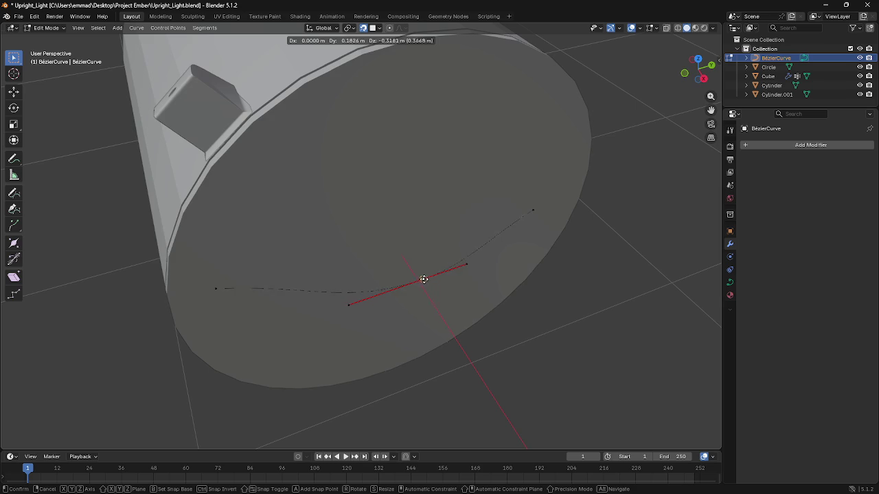
click(440, 291)
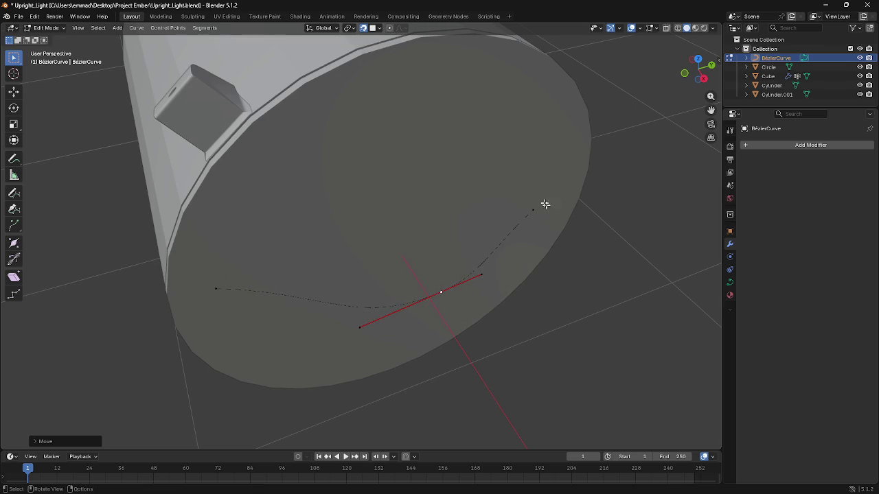
click(559, 244)
right_click(534, 253)
middle_drag(535, 253, 457, 227)
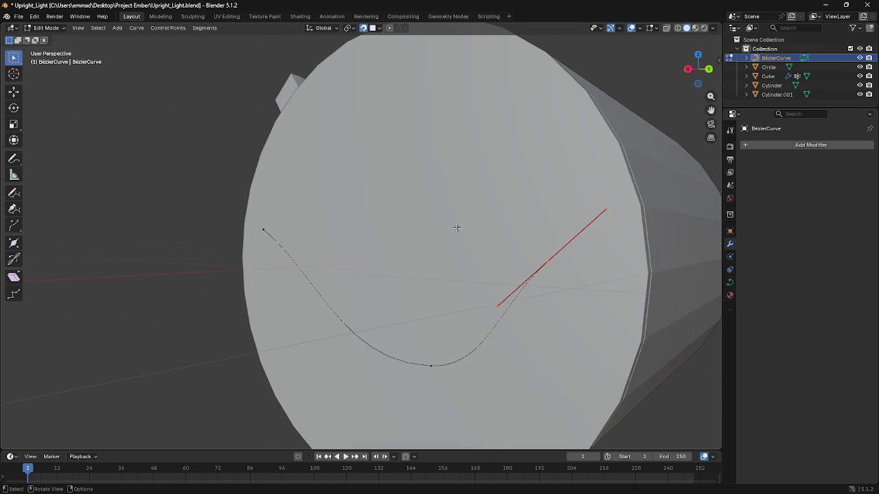
key(KP_3)
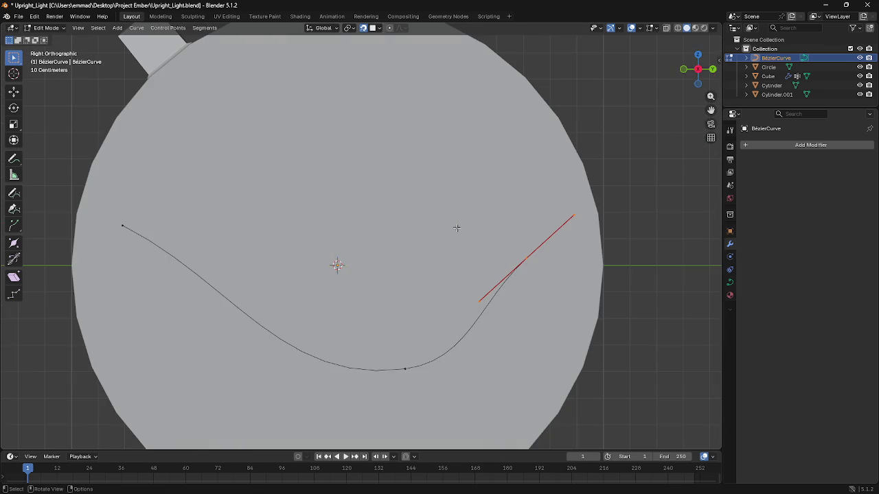
click(405, 369)
key(g)
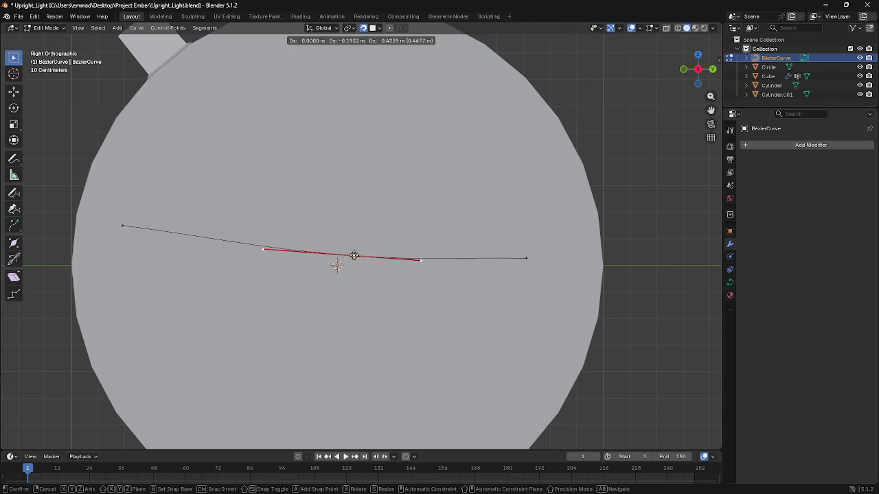
click(230, 219)
Step: Undo and redo curve edits to compare the short and long curve states, ending on the longer curve
click(118, 221)
key(ctrl+z)
key(ctrl+z)
key(ctrl+z)
key(ctrl+shift+z)
key(ctrl+shift+z)
key(ctrl+shift+z)
key(ctrl+z)
key(ctrl+shift+z)
key(ctrl+shift+z)
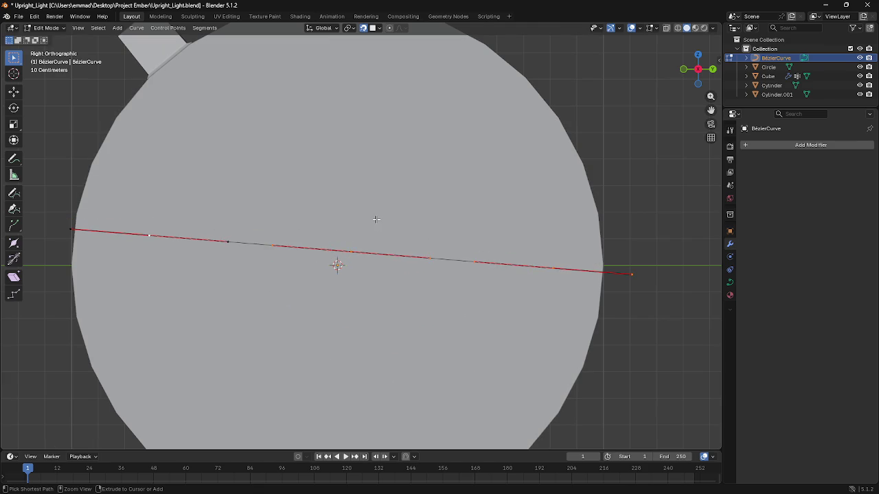
key(ctrl+z)
key(ctrl+shift+z)
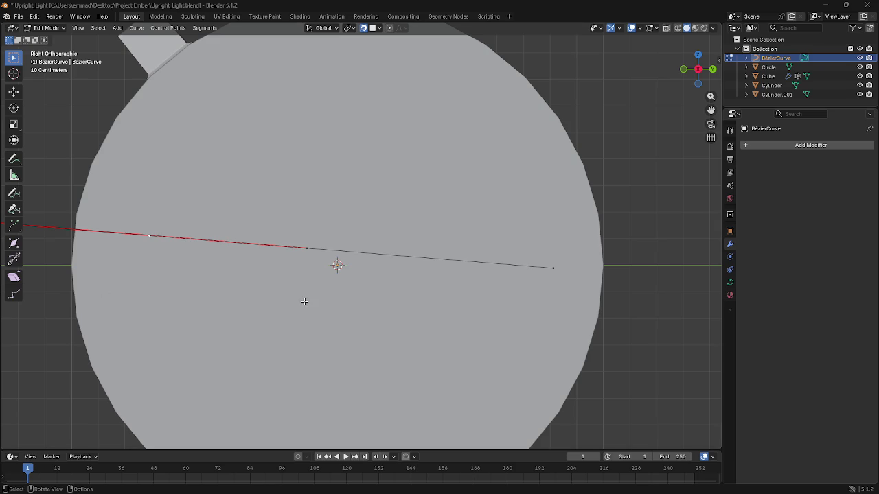
Step: Flatten the selected points to one height with S Z 0 and subdivide the curve again
click(549, 267)
key(s)
text(z)
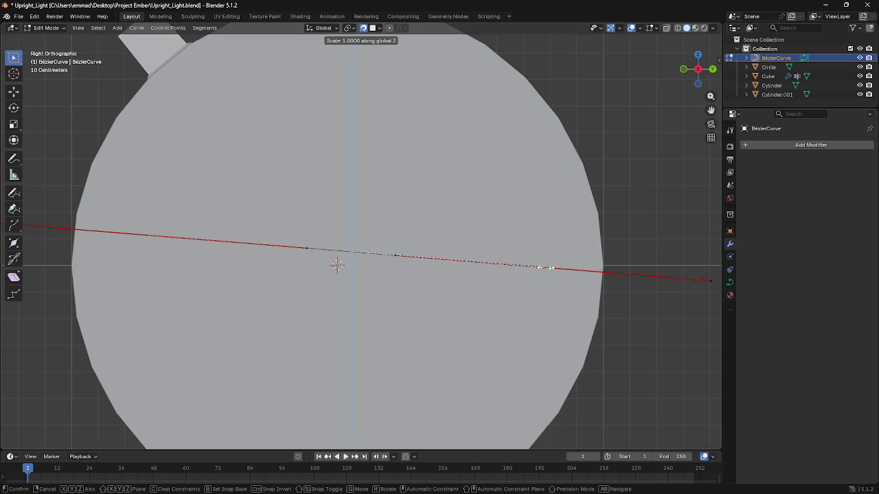
text(0)
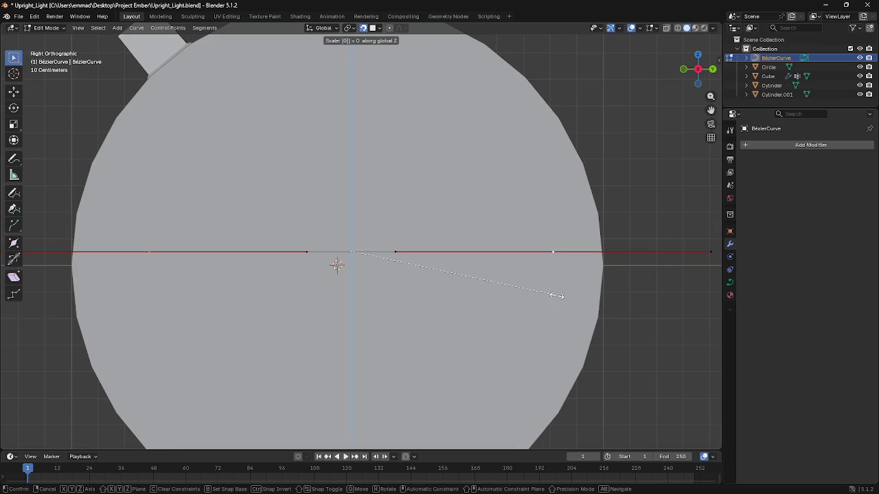
key(Return)
key(F3)
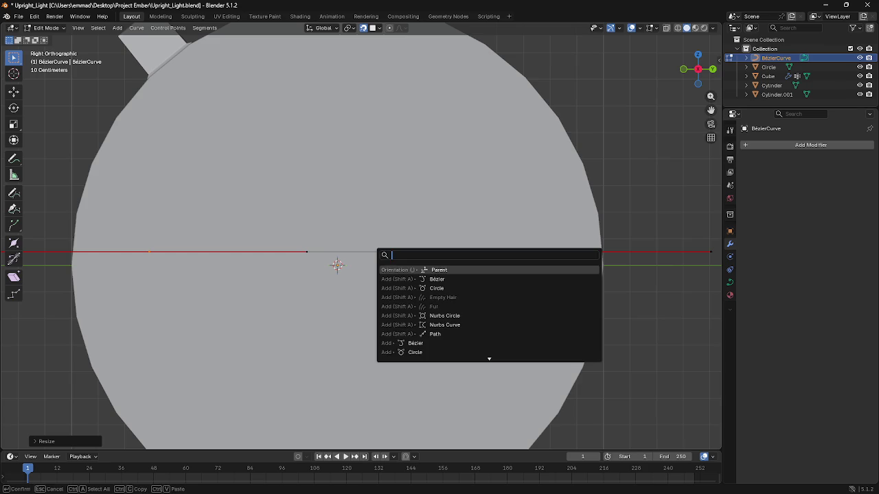
key(Escape)
right_click(390, 265)
click(386, 254)
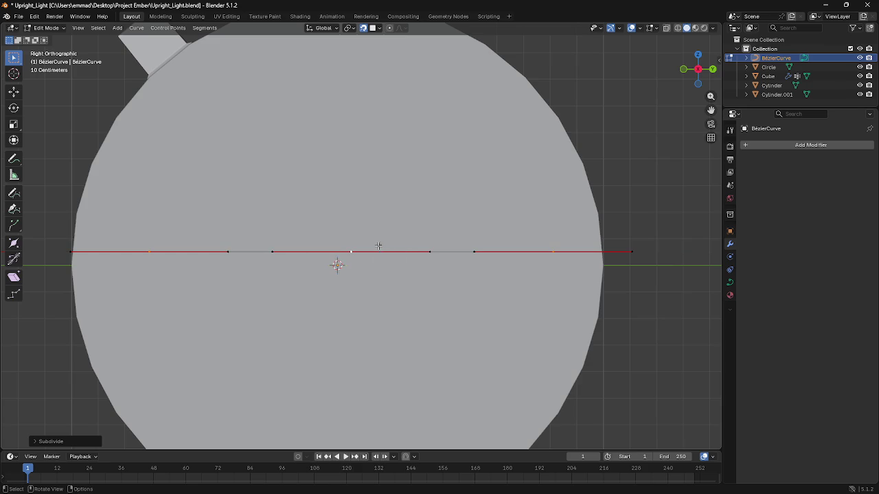
Step: Move a new control point into place, then shift it further along X
click(355, 253)
mouse_move(351, 256)
middle_down()
mouse_move(364, 298)
mouse_move(406, 314)
middle_up()
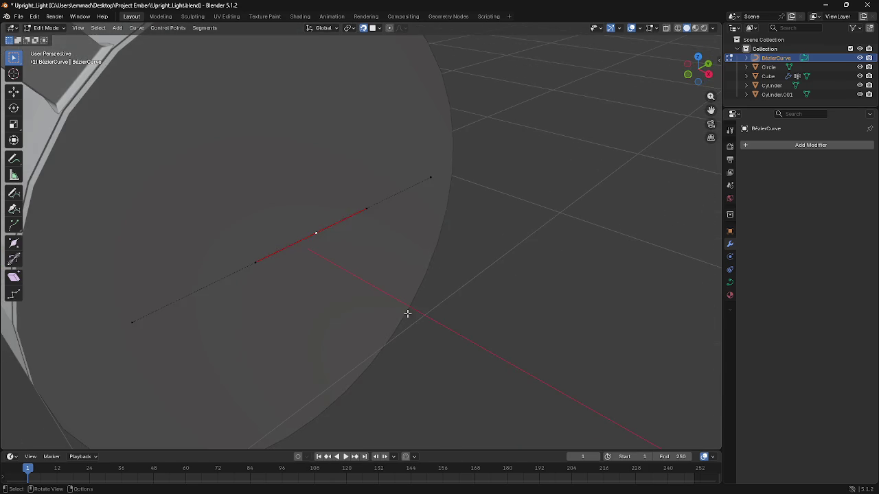
key(g)
click(481, 355)
mouse_move(480, 354)
middle_down()
mouse_move(481, 342)
mouse_move(521, 313)
mouse_move(385, 273)
mouse_move(463, 359)
mouse_move(537, 202)
middle_up()
key(g)
key(x)
click(613, 314)
Step: Pull the right and left endpoint handles to bend the curve's ends into a gentle arc
click(538, 202)
click(483, 246)
click(536, 204)
mouse_move(469, 233)
mouse_down()
mouse_move(504, 262)
mouse_move(537, 204)
mouse_up()
mouse_move(515, 217)
middle_down()
mouse_move(412, 190)
mouse_move(371, 162)
mouse_move(451, 204)
middle_up()
click(145, 248)
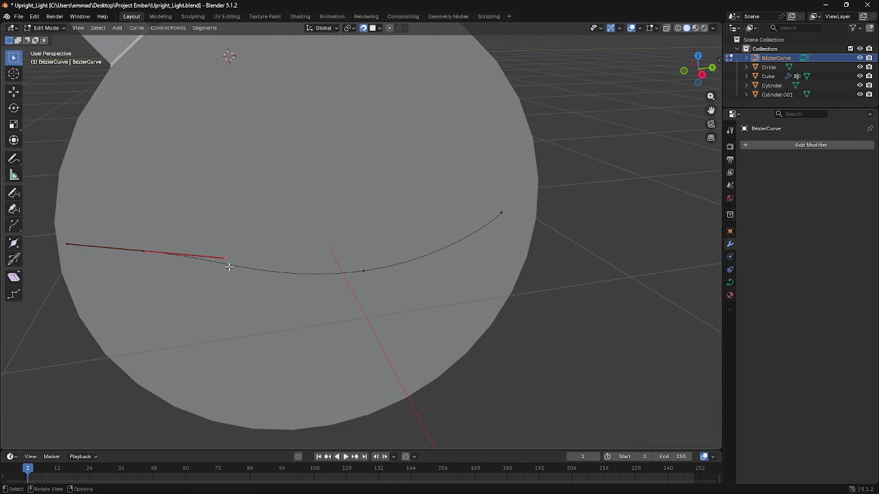
key(g)
click(148, 252)
mouse_move(149, 252)
middle_down()
mouse_move(337, 243)
mouse_move(361, 227)
mouse_move(328, 262)
mouse_move(370, 271)
middle_up()
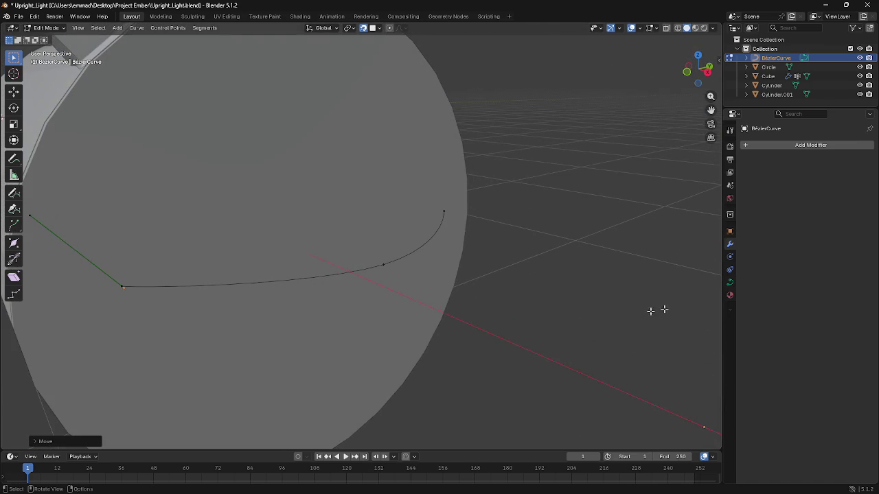
click(730, 281)
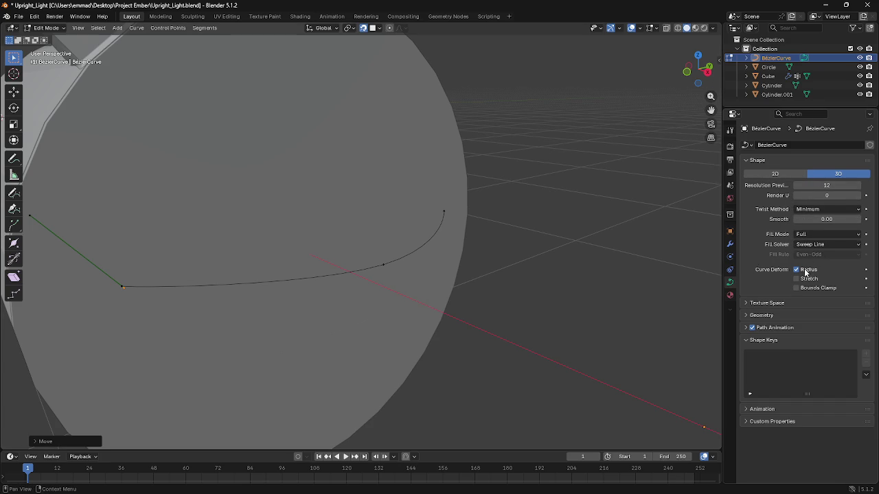
Step: Raise the curve's Extrude in Geometry to turn it into a ribbon
click(761, 315)
drag(817, 339, 831, 339)
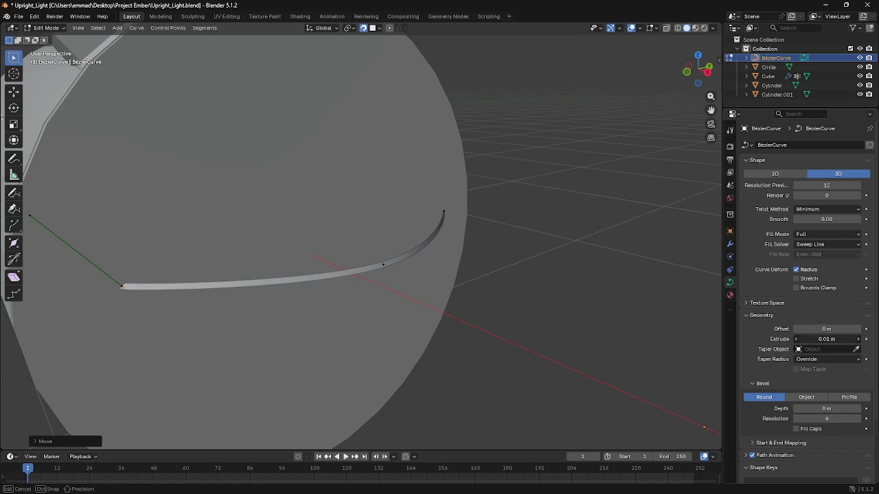
click(729, 295)
Step: Add a Solidify modifier to the curve
click(729, 244)
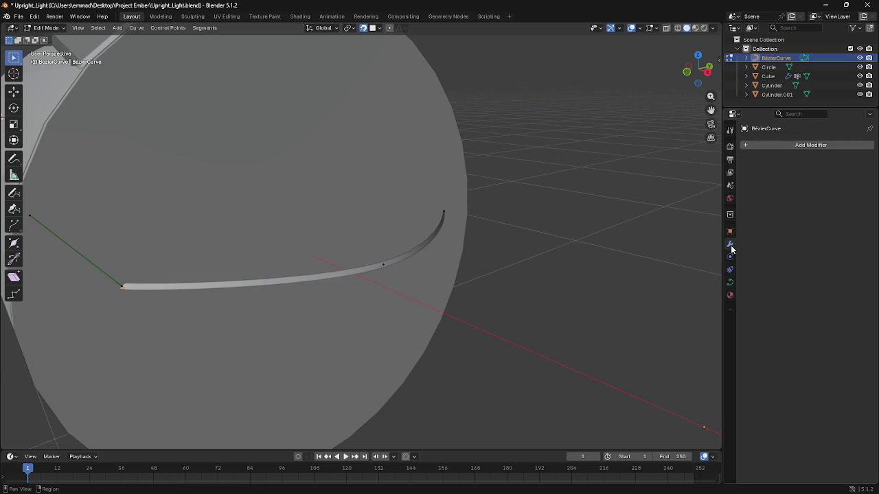
click(800, 146)
text(solid)
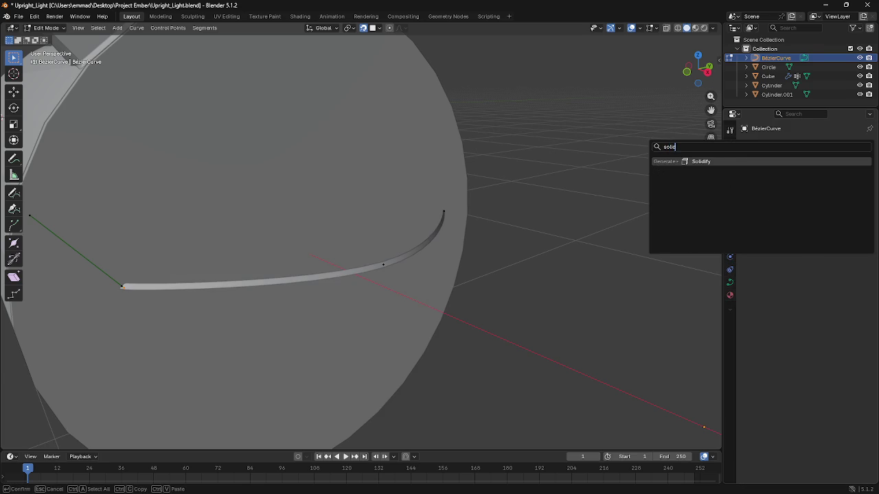
key(Return)
Step: Try thickening the Solidify tube, setting Thickness to 0.1 m
mouse_move(402, 274)
middle_down()
mouse_move(463, 263)
mouse_move(284, 353)
middle_up()
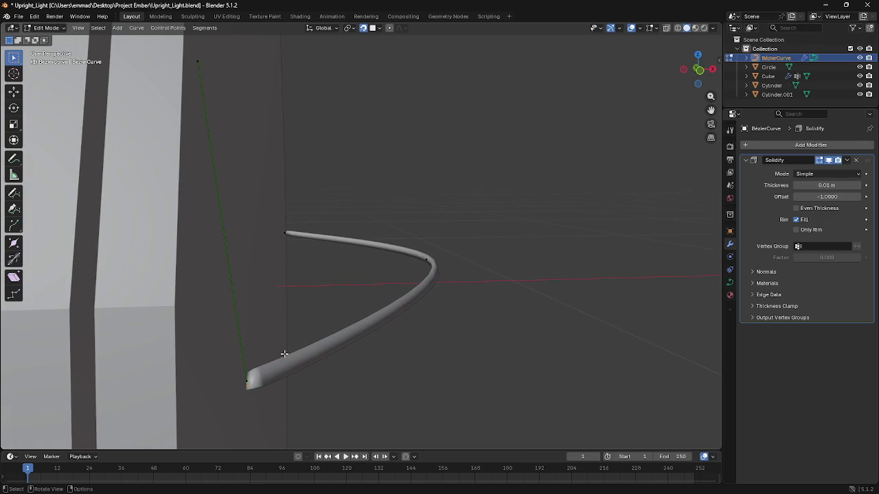
mouse_move(300, 388)
middle_down()
mouse_move(309, 386)
mouse_move(249, 394)
mouse_move(490, 294)
middle_up()
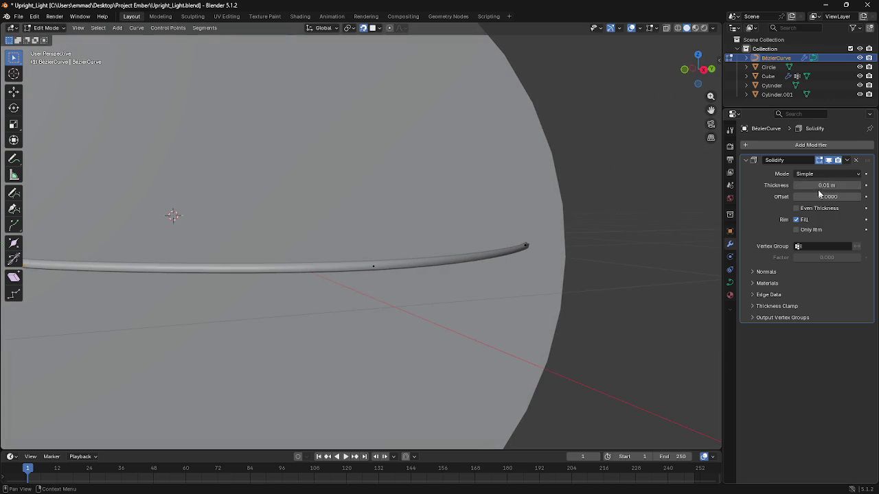
drag(816, 186, 837, 186)
middle_drag(686, 187, 596, 186)
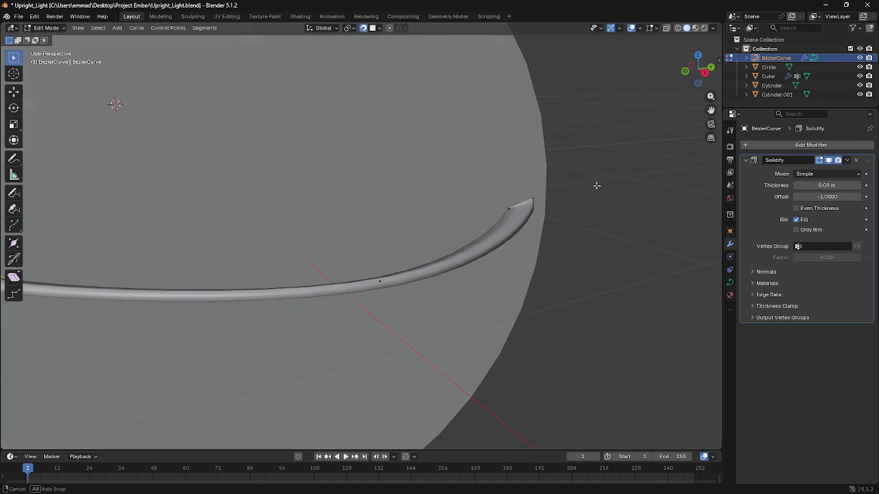
mouse_move(687, 187)
middle_down()
mouse_move(576, 188)
mouse_move(666, 194)
middle_up()
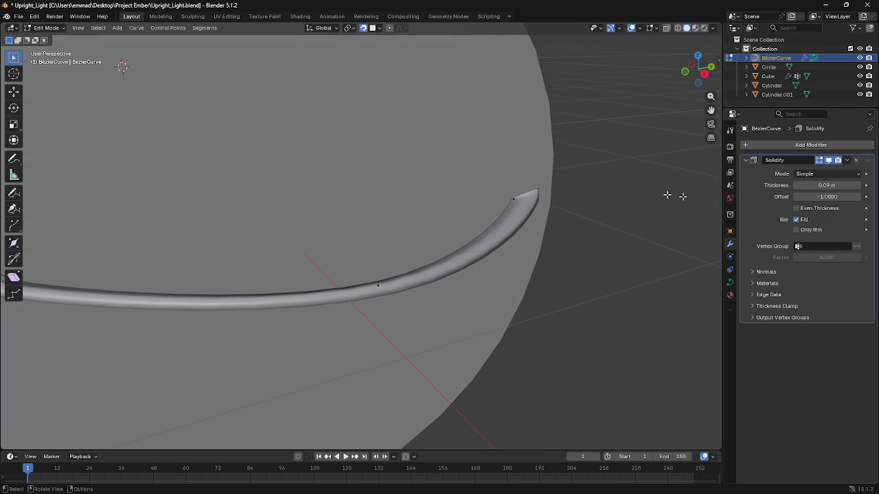
click(826, 185)
text(0.1)
key(Return)
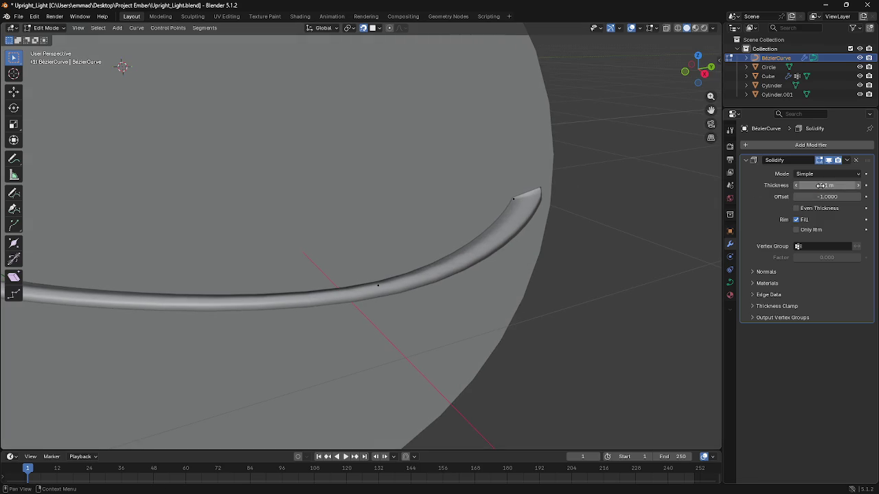
Step: Adjust the Solidify offset, then revert the thickness to 0.01 m
drag(822, 197, 790, 199)
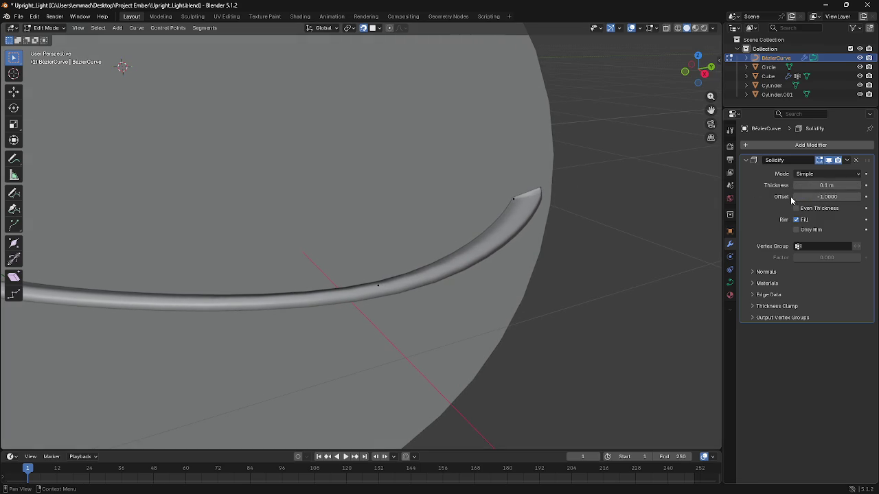
key(ctrl+z)
middle_drag(548, 184, 567, 183)
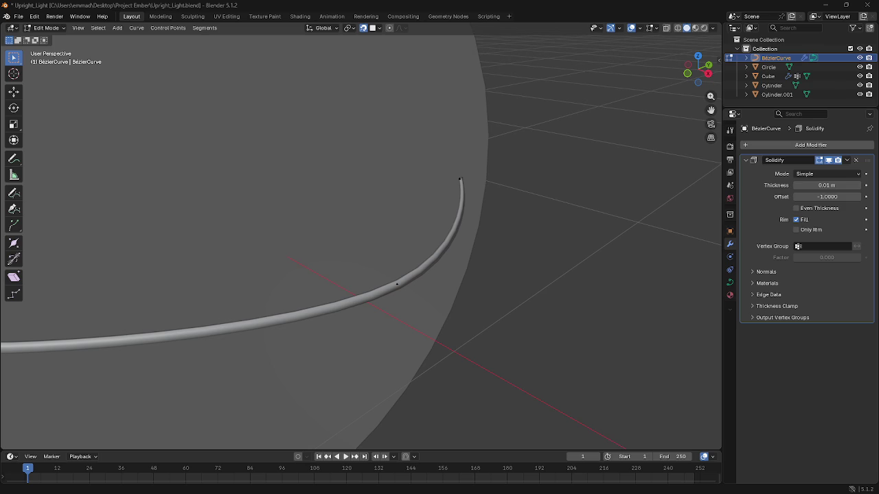
middle_drag(250, 322, 214, 325)
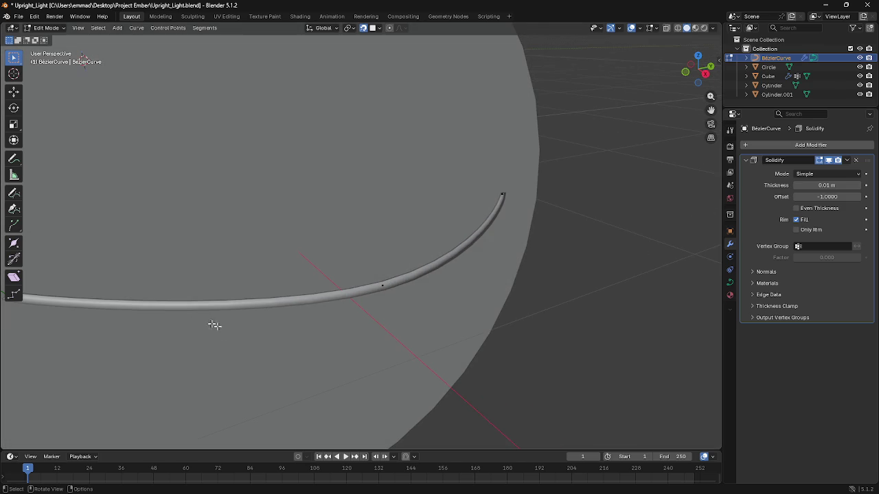
Step: Raise the curve smoothing, set extrude to 0.02 m, and give the curve a Round bevel
click(730, 282)
drag(806, 220, 820, 220)
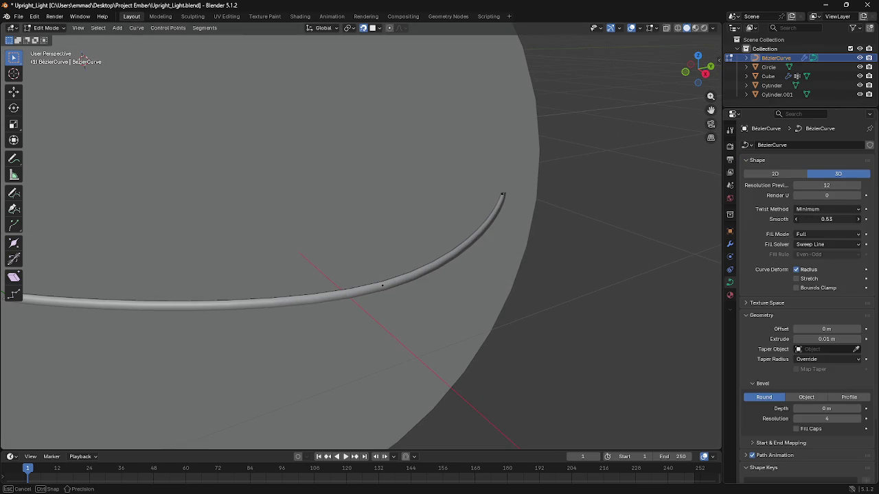
mouse_move(810, 339)
mouse_down()
mouse_move(803, 330)
mouse_move(831, 329)
mouse_up()
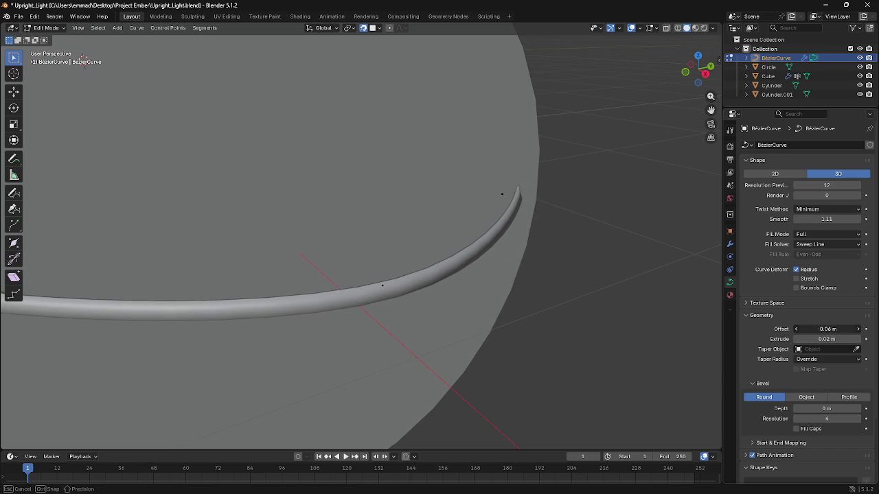
middle_drag(639, 275, 629, 277)
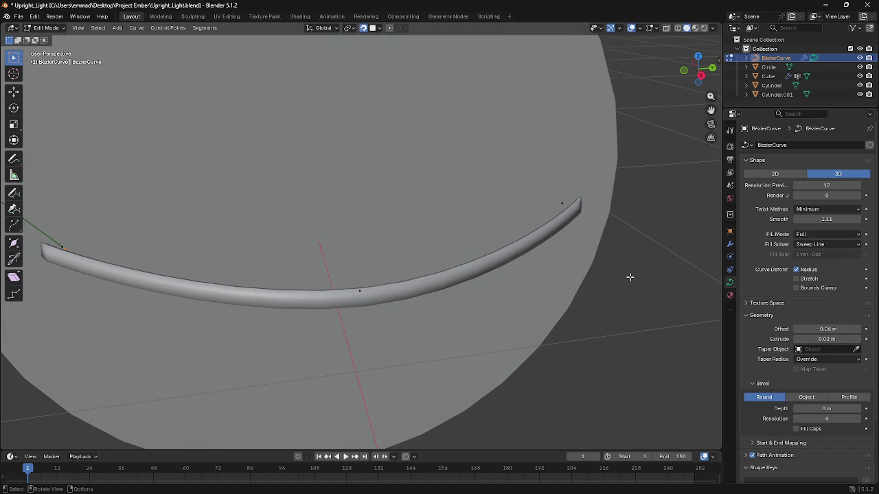
click(802, 398)
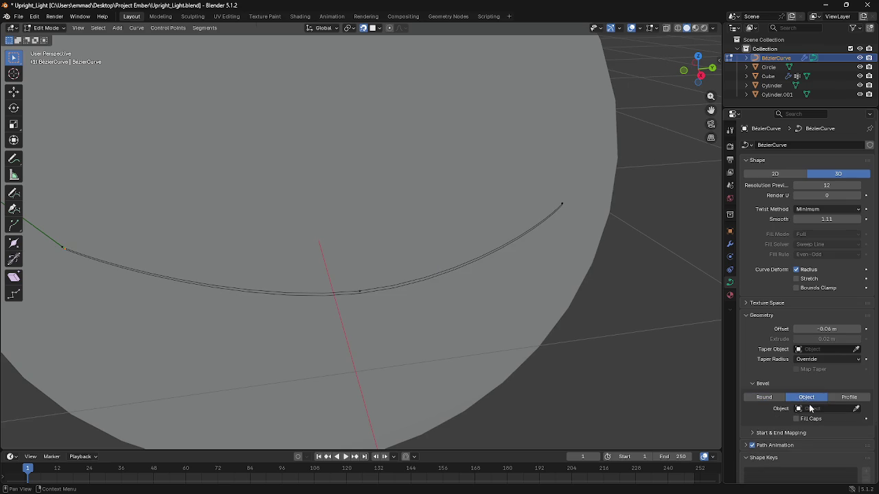
middle_drag(480, 251, 575, 231)
click(772, 397)
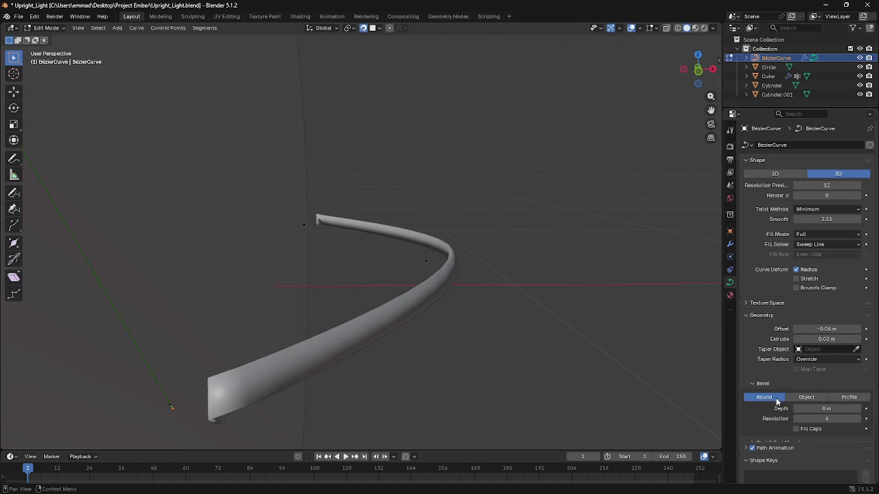
middle_drag(519, 268, 512, 264)
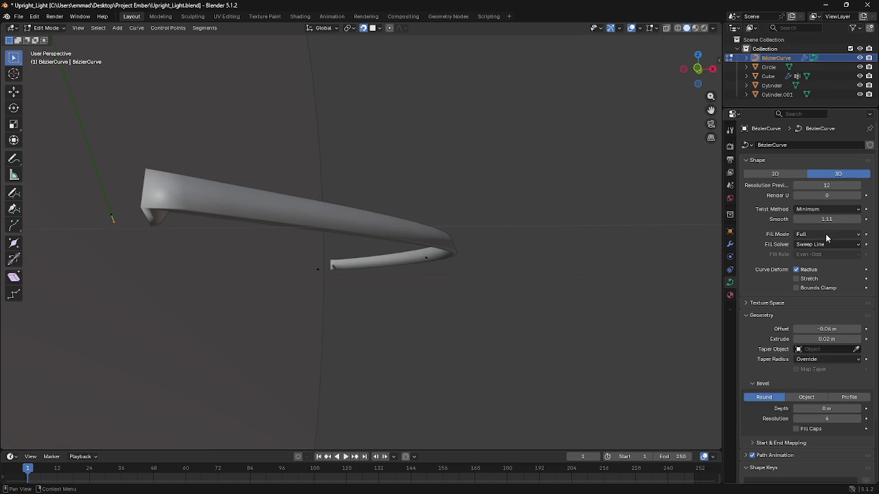
Step: Set preview resolution to 11, offset to 0 m, and extrude down to 0.01 m
mouse_move(827, 186)
mouse_down()
mouse_move(851, 186)
mouse_move(810, 185)
mouse_move(823, 185)
mouse_up()
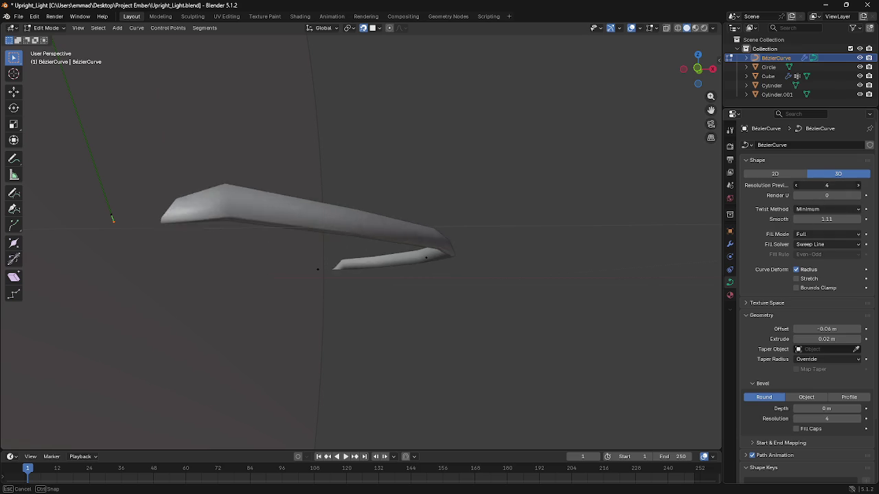
drag(826, 329, 846, 328)
click(826, 329)
text(0)
key(Return)
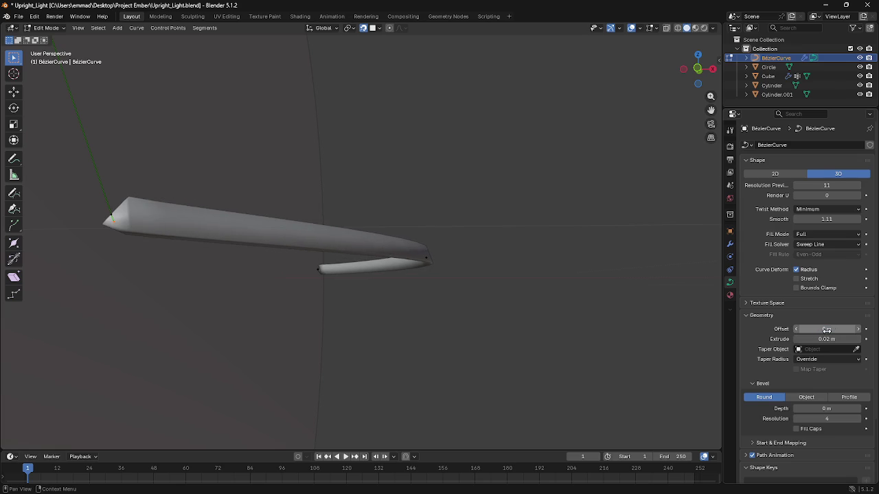
drag(826, 339, 823, 339)
mouse_move(584, 275)
middle_down()
mouse_move(541, 292)
mouse_move(589, 302)
middle_up()
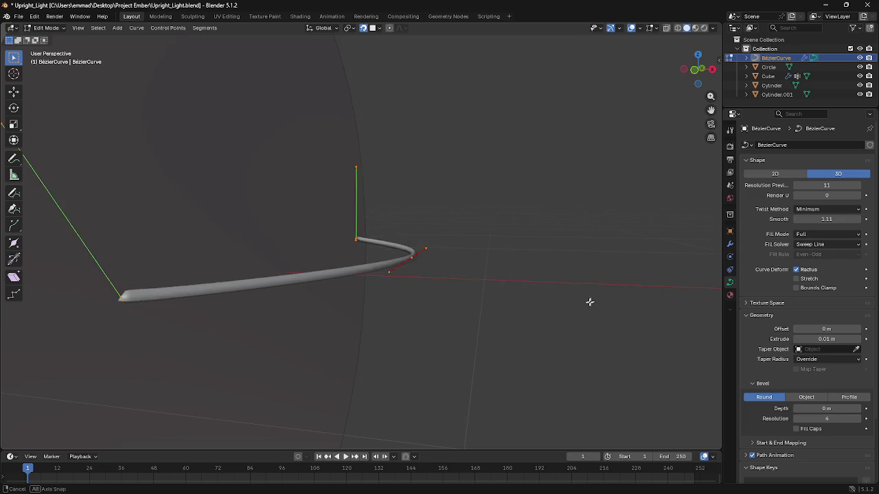
Step: Switch the curve's bevel to Object and back to Round, viewing the tube on the cylinder face
middle_drag(664, 305, 606, 232)
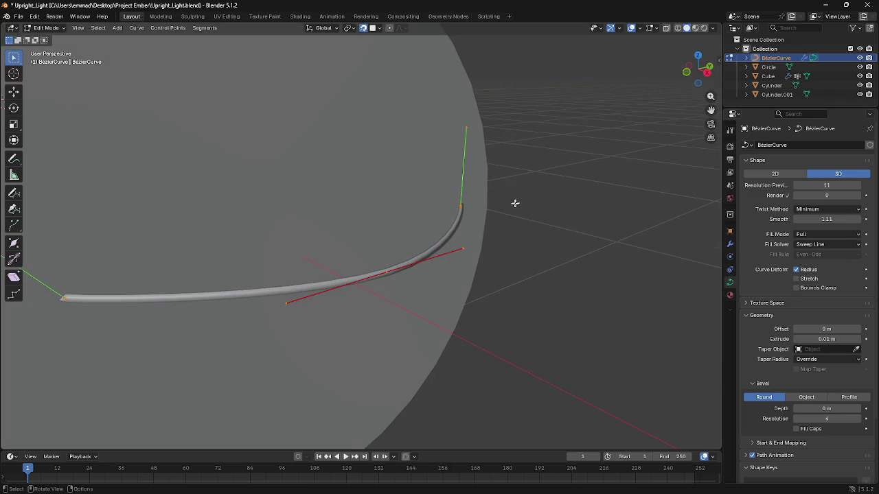
middle_drag(515, 203, 476, 198)
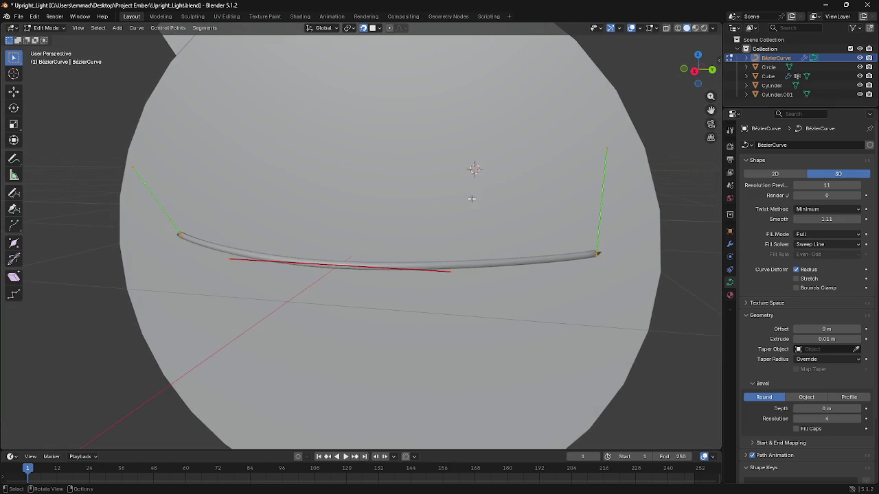
mouse_move(465, 200)
middle_down()
mouse_move(351, 211)
mouse_move(331, 201)
mouse_move(269, 226)
middle_up()
scroll(377, 206, down, 3)
scroll(377, 206, down, 4)
scroll(268, 225, down, 2)
click(805, 398)
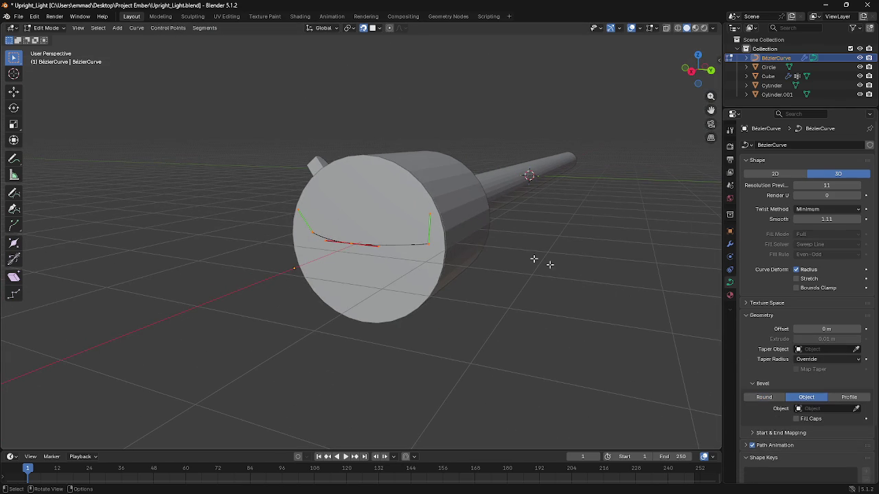
click(777, 398)
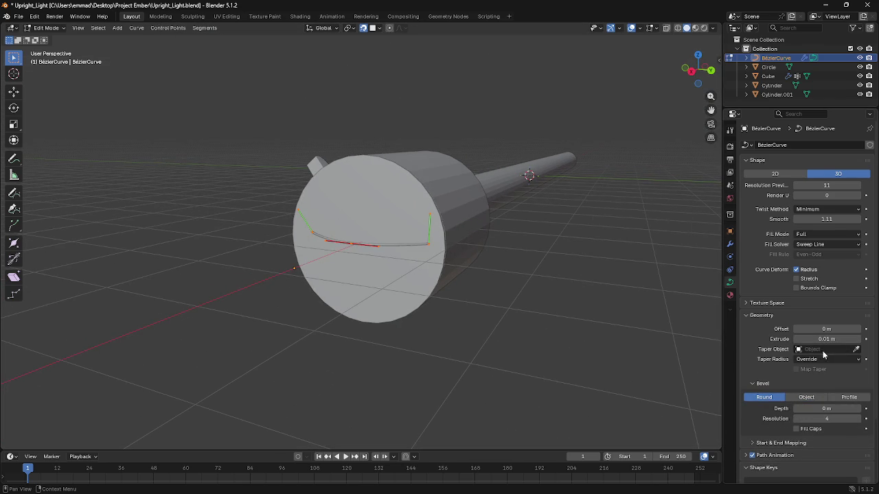
middle_drag(527, 244, 527, 261)
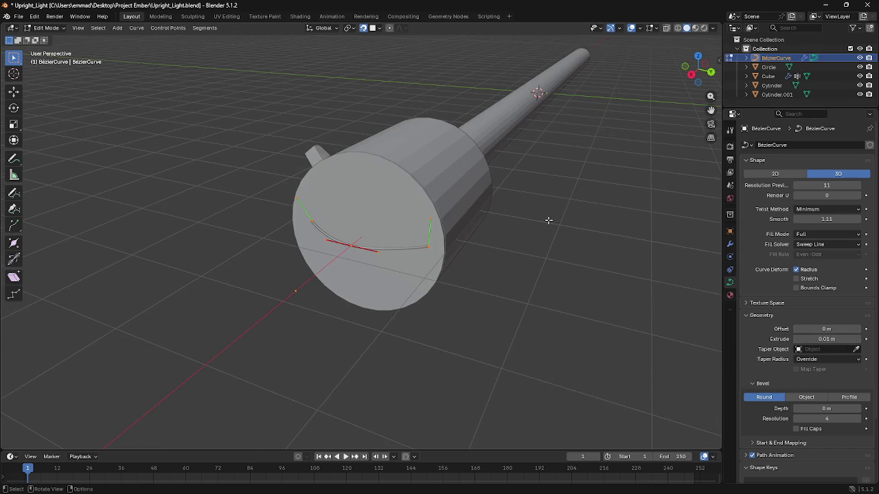
Step: Keep the twist method at Minimum and enable Bounds Clamp for curve deform
click(811, 210)
click(851, 5)
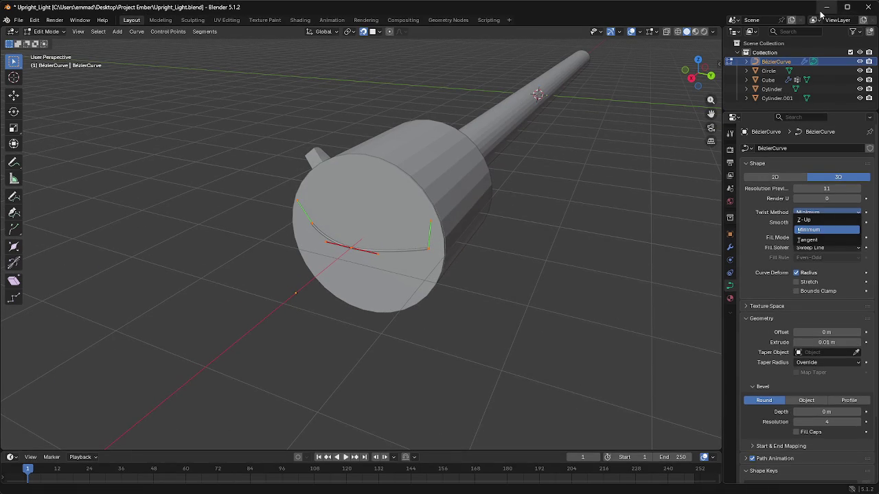
click(846, 7)
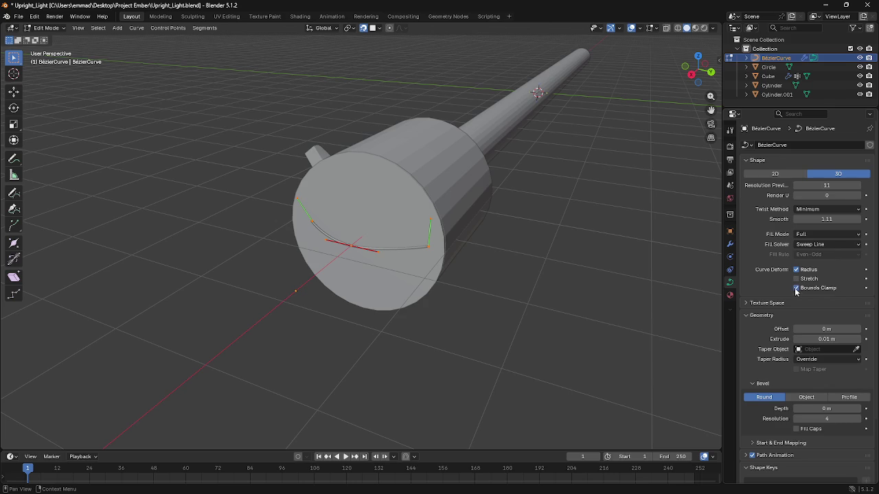
mouse_move(471, 192)
middle_down()
mouse_move(494, 186)
mouse_move(473, 190)
middle_up()
Step: Leave curve Edit Mode and return to Object Mode
key(shift+a)
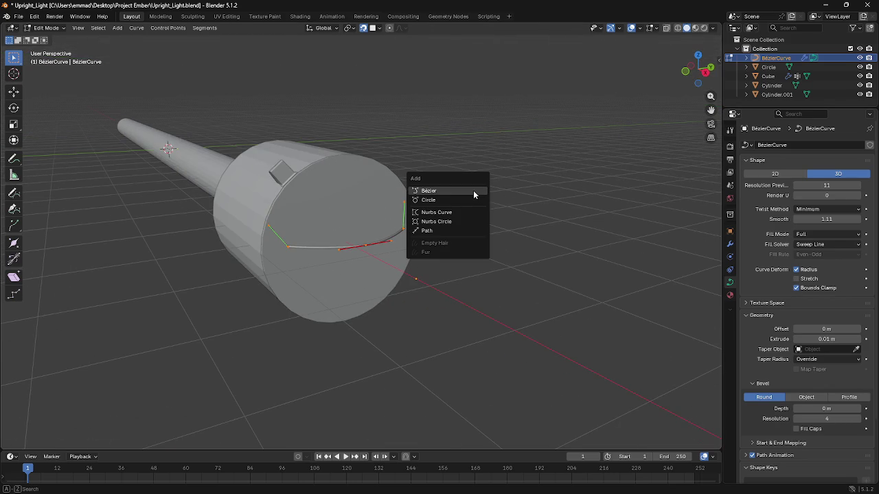
key(Escape)
key(shift+a)
key(Escape)
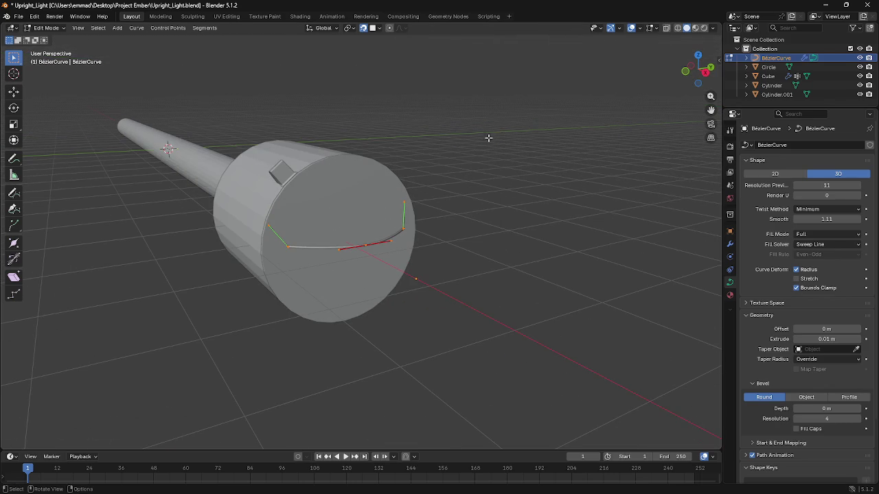
key(Tab)
key(shift+a)
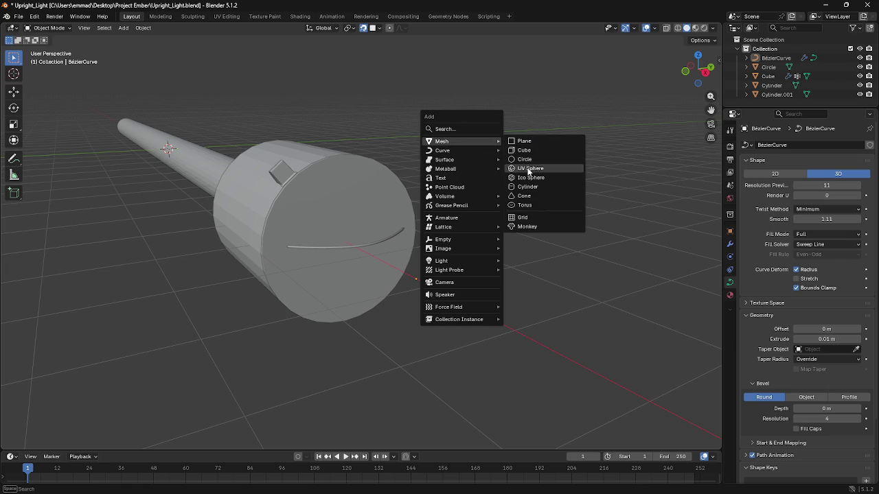
Step: Add a mesh cylinder, move it along X, and rotate it to lie along the rod
click(525, 186)
scroll(467, 199, down, 4)
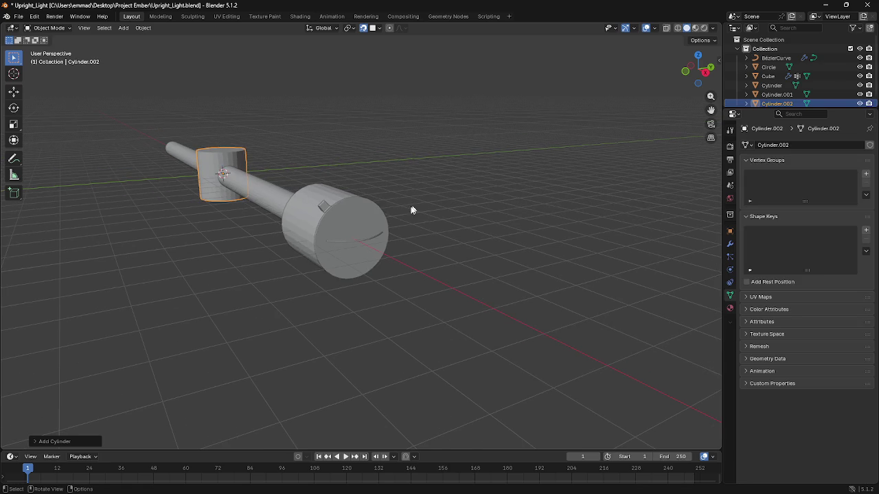
key(g)
key(x)
click(580, 282)
key(r)
key(z)
key(y)
key(Return)
Step: Scale the new cylinder down so it sits just off the large cylinder's face
key(s)
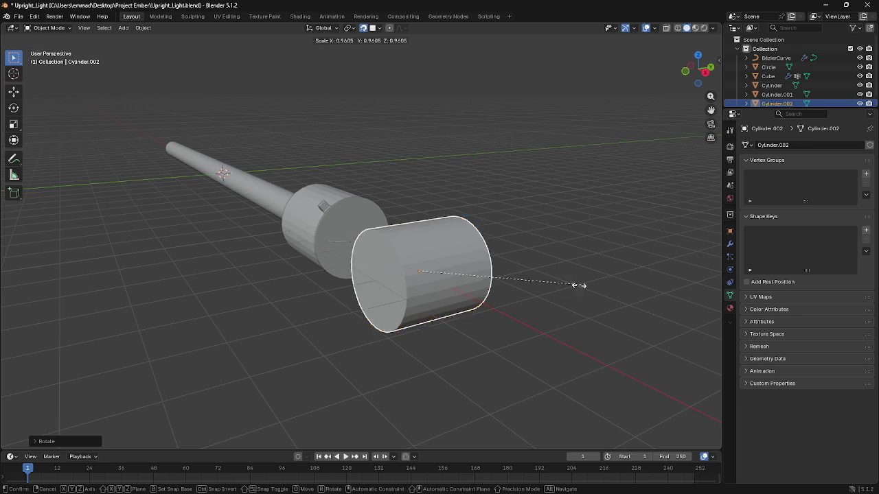
click(430, 270)
key(s)
click(452, 256)
middle_drag(451, 256, 453, 263)
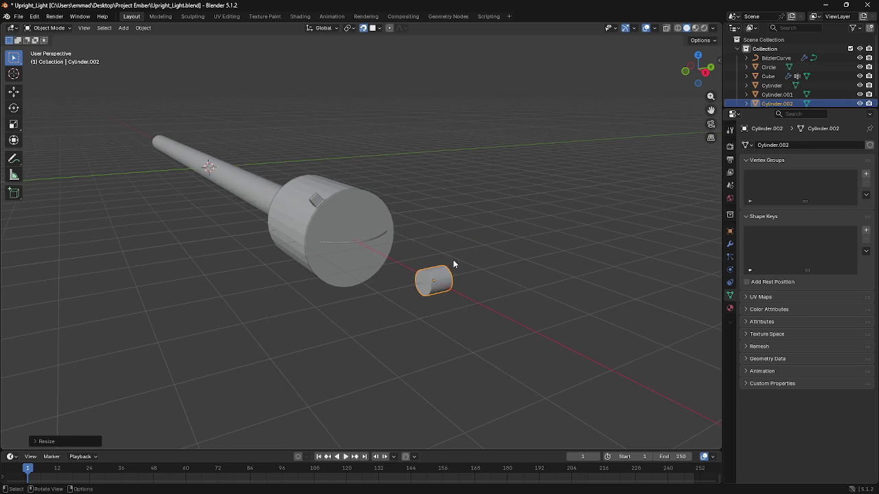
key(Tab)
scroll(403, 255, up, 2)
click(387, 238)
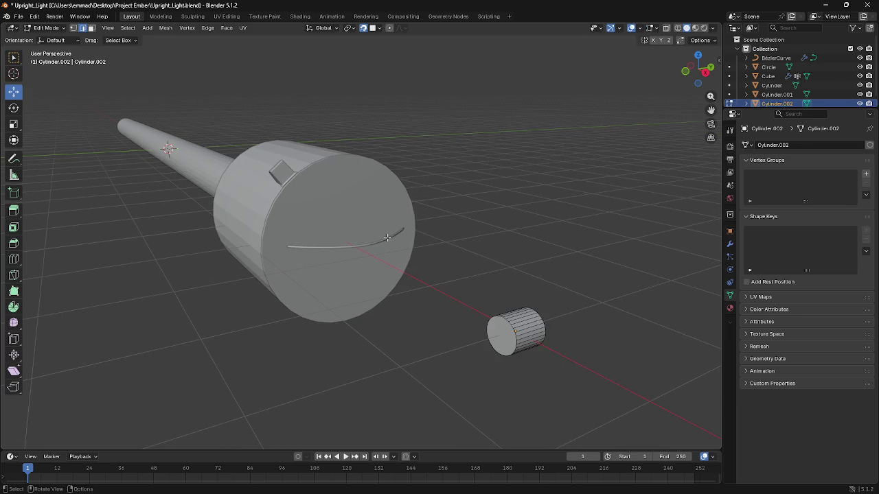
key(Tab)
click(387, 240)
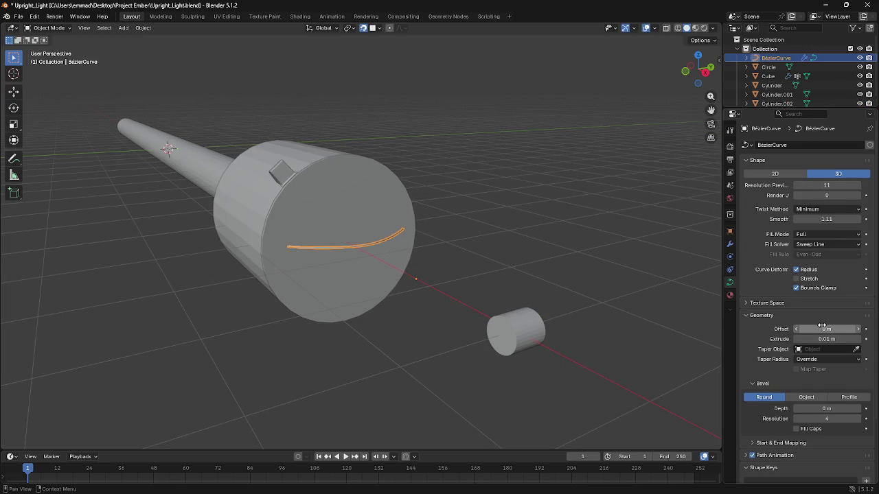
Step: Try a taper object and an object bevel on the curve, then revert to a round bevel
click(848, 350)
click(856, 349)
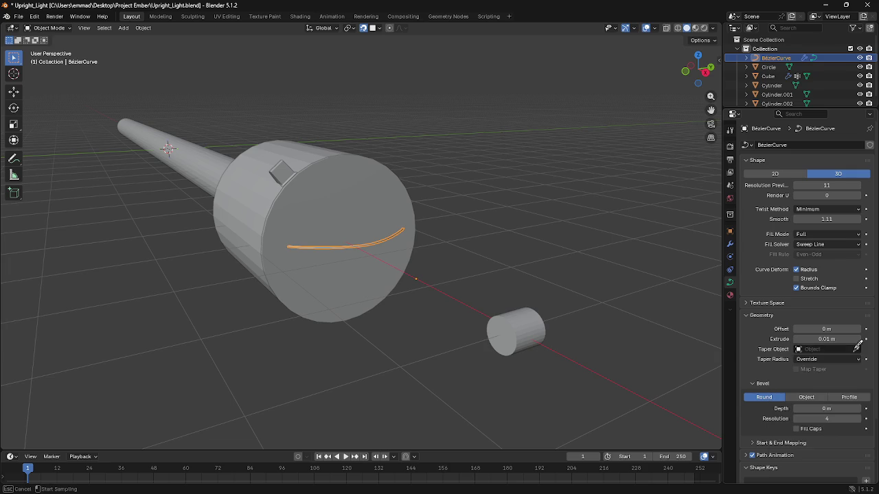
click(520, 320)
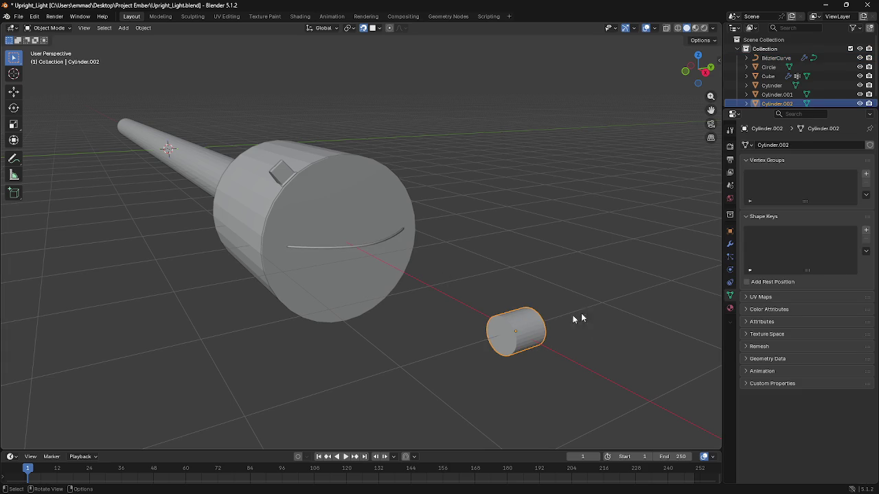
key(ctrl+z)
click(827, 349)
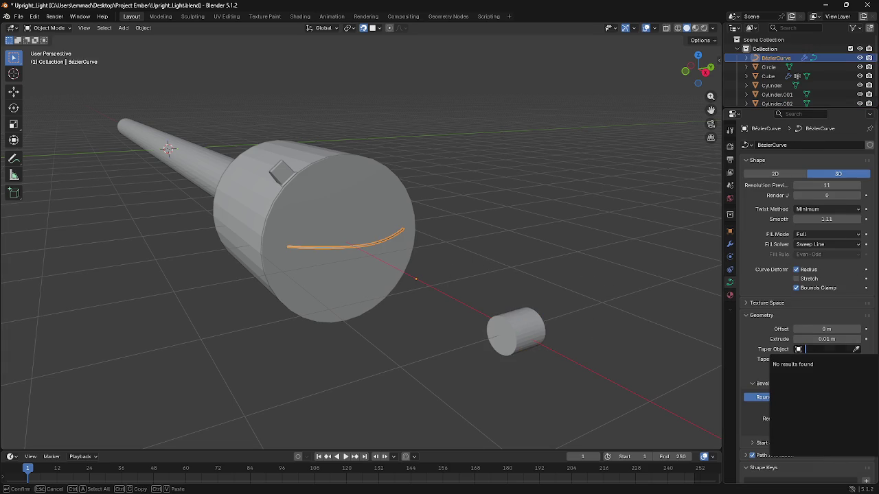
click(806, 397)
scroll(817, 398, down, 2)
click(819, 372)
click(793, 372)
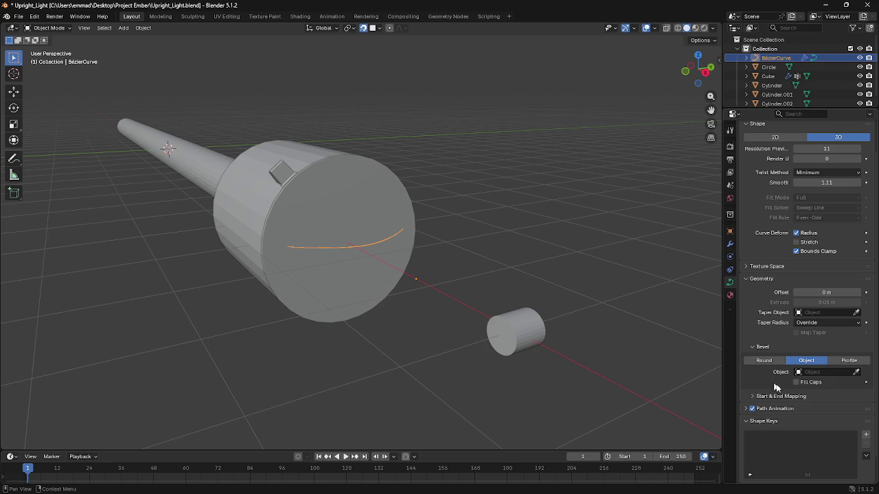
click(774, 360)
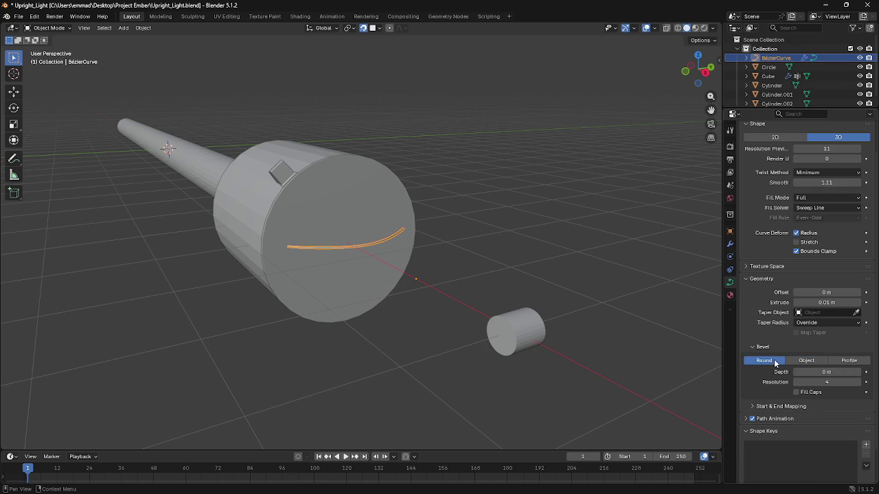
Step: Check the small cylinder's empty modifier stack without adding one, then reselect the BézierCurve
click(530, 337)
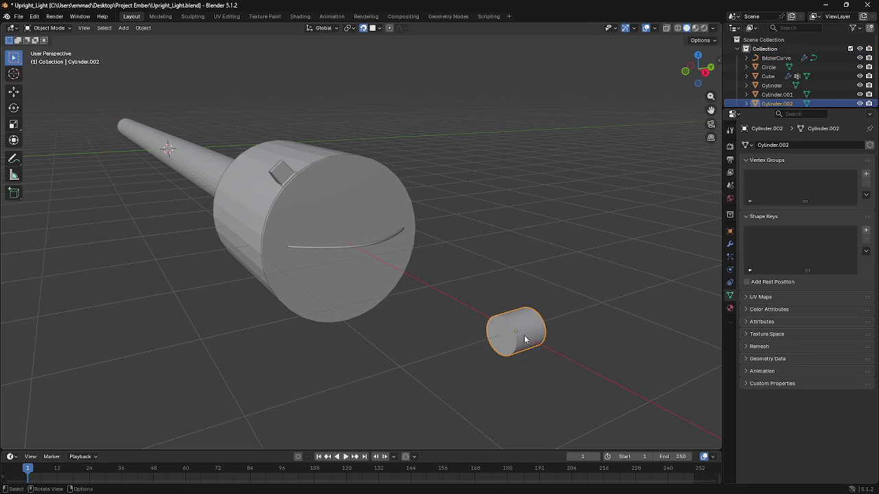
click(730, 246)
click(779, 147)
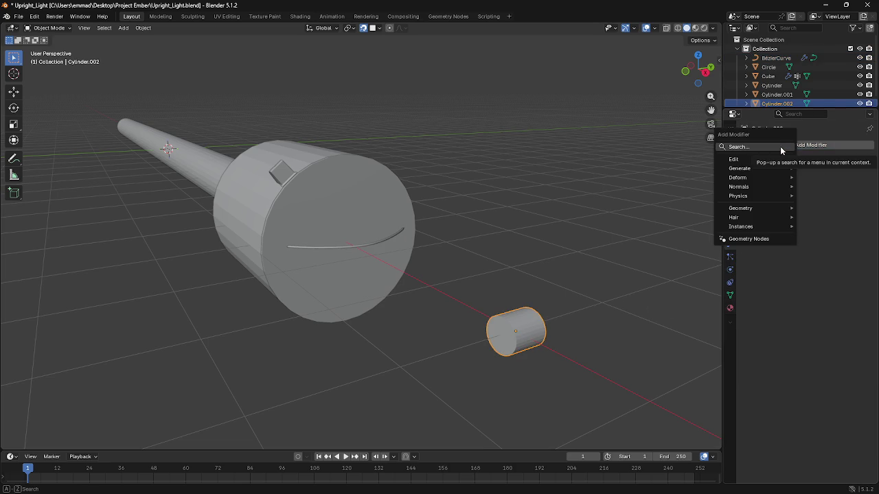
text(su)
key(Escape)
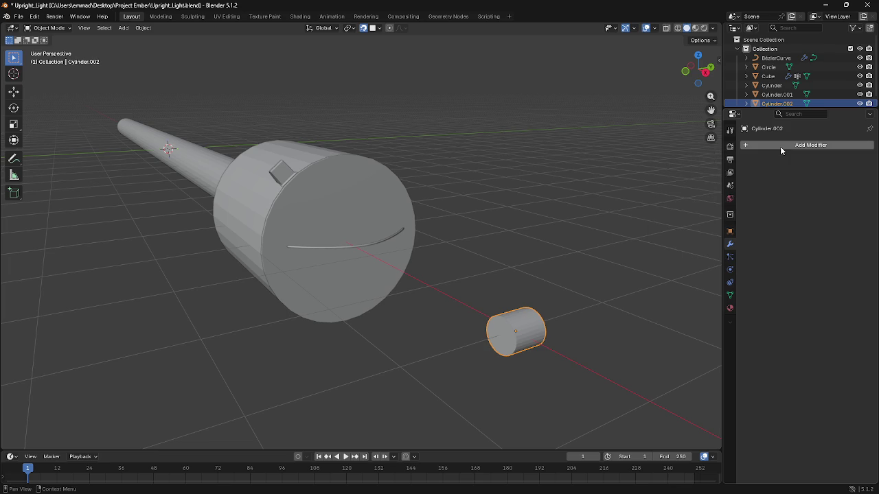
scroll(486, 300, up, 4)
scroll(377, 250, up, 3)
click(374, 250)
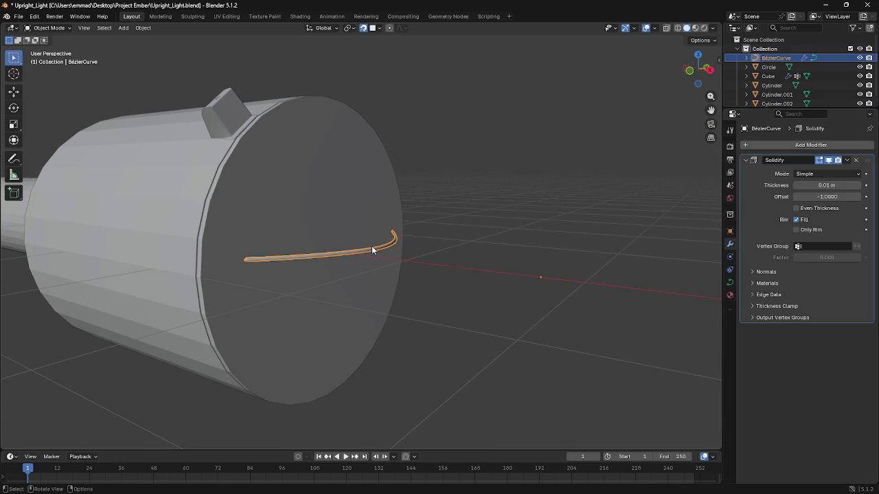
Step: Try Complex Solidify mode, return to Simple, and expand the Normals and Materials sections
click(816, 175)
click(820, 196)
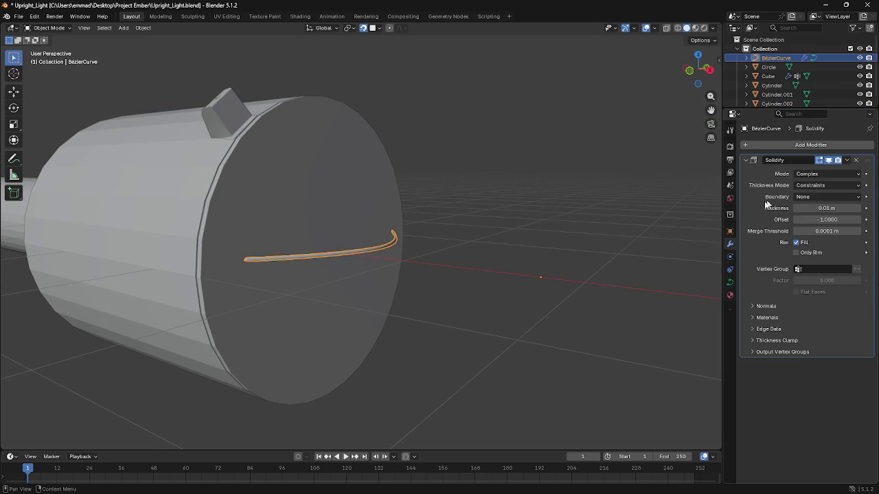
click(813, 174)
click(816, 180)
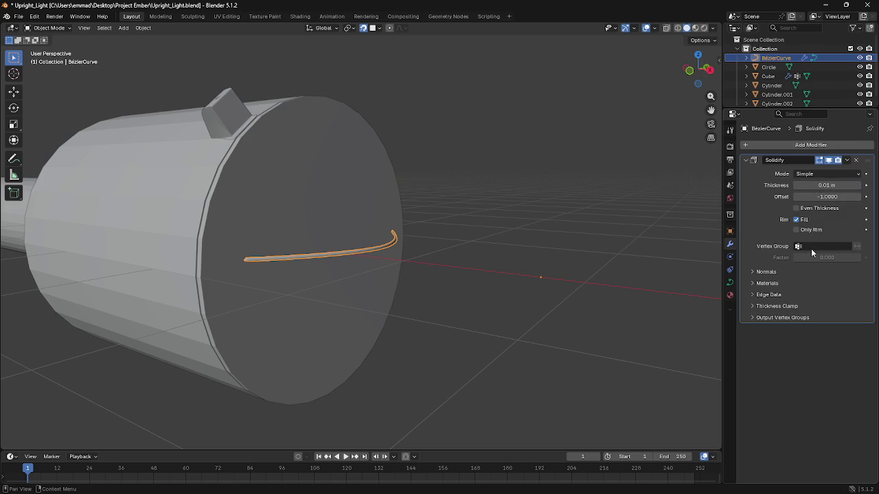
click(756, 273)
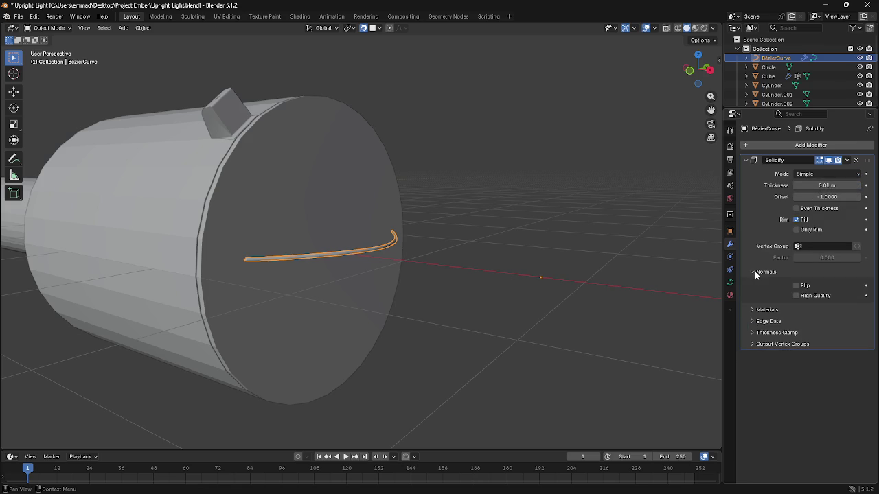
click(756, 311)
Step: Raise the curve's Solidify thickness to 0.16 m
mouse_move(609, 236)
middle_down()
mouse_move(537, 247)
mouse_move(545, 240)
middle_up()
key(s)
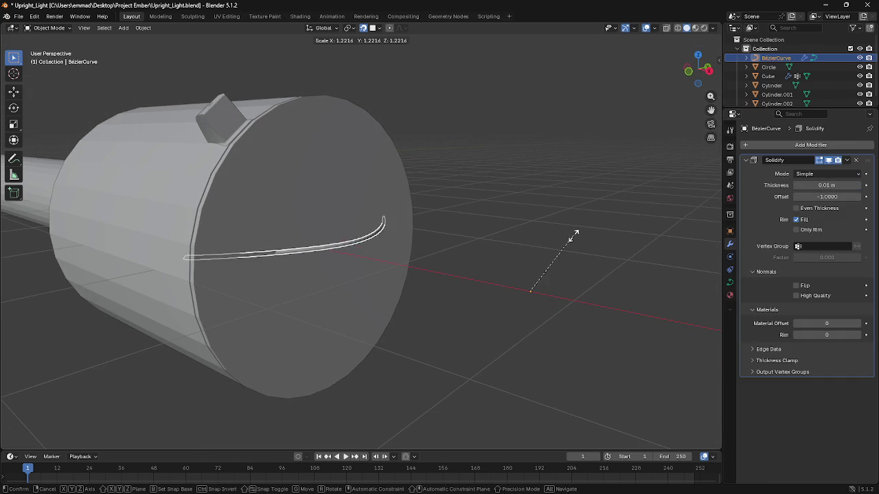
key(Escape)
mouse_move(824, 186)
mouse_down()
mouse_move(858, 185)
mouse_move(827, 185)
mouse_up()
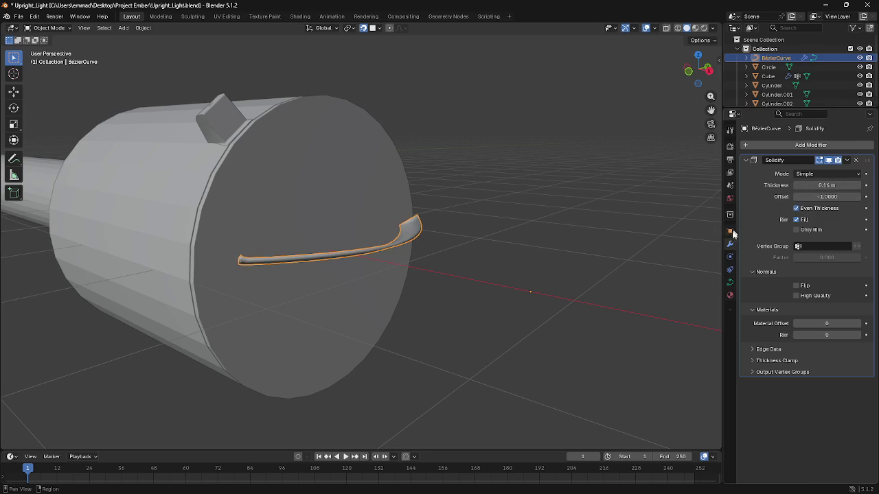
click(730, 269)
click(730, 282)
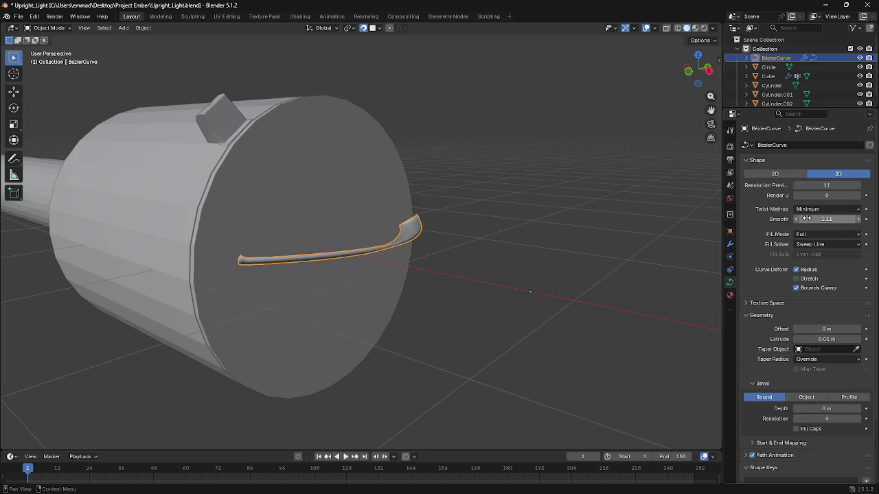
Step: Set the BézierCurve geometry to a 0.11 m offset and 0.08 m extrude
drag(811, 339, 791, 333)
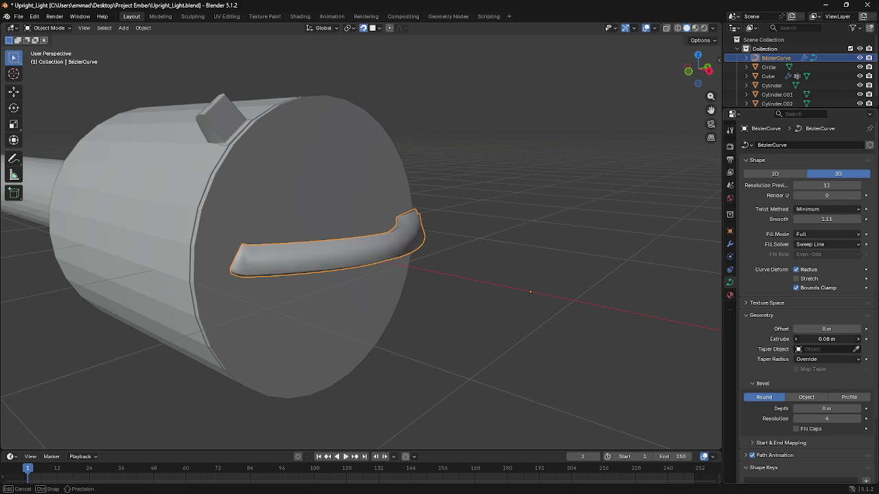
mouse_move(426, 206)
middle_down()
mouse_move(369, 225)
mouse_move(530, 267)
middle_up()
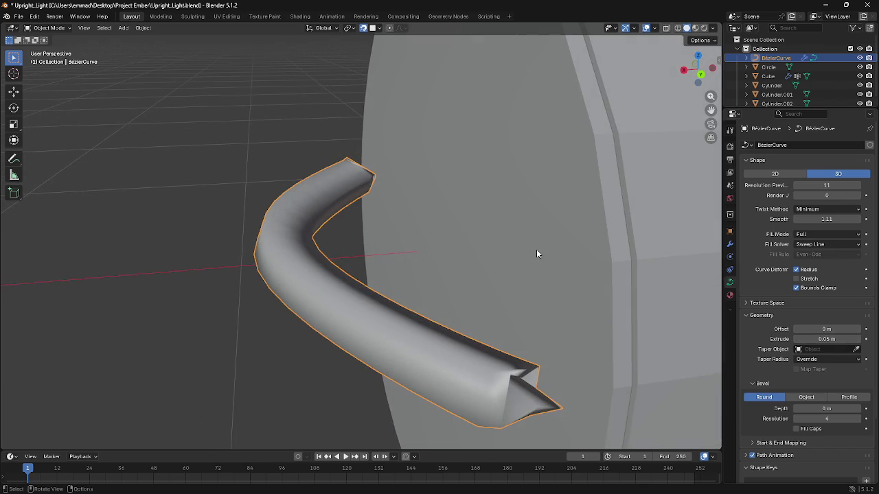
drag(800, 329, 841, 328)
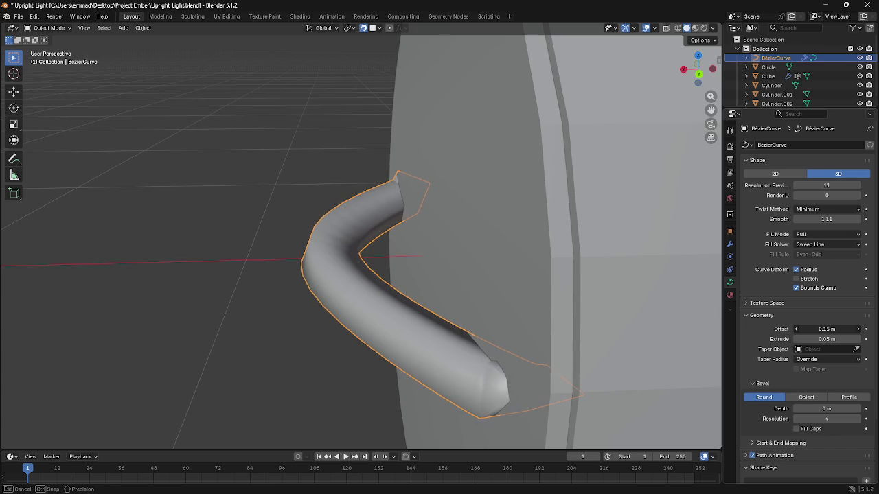
mouse_move(550, 247)
middle_down()
mouse_move(592, 246)
mouse_move(683, 282)
middle_up()
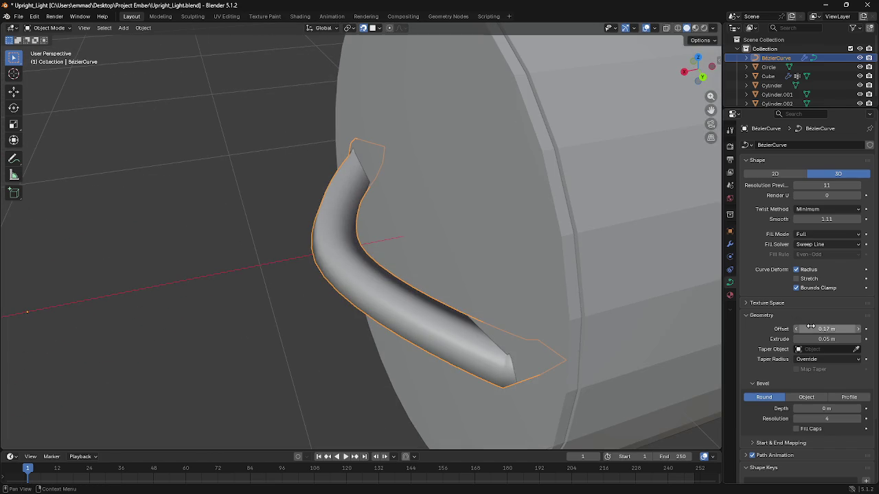
mouse_move(829, 328)
mouse_down()
mouse_move(812, 329)
mouse_move(814, 339)
mouse_up()
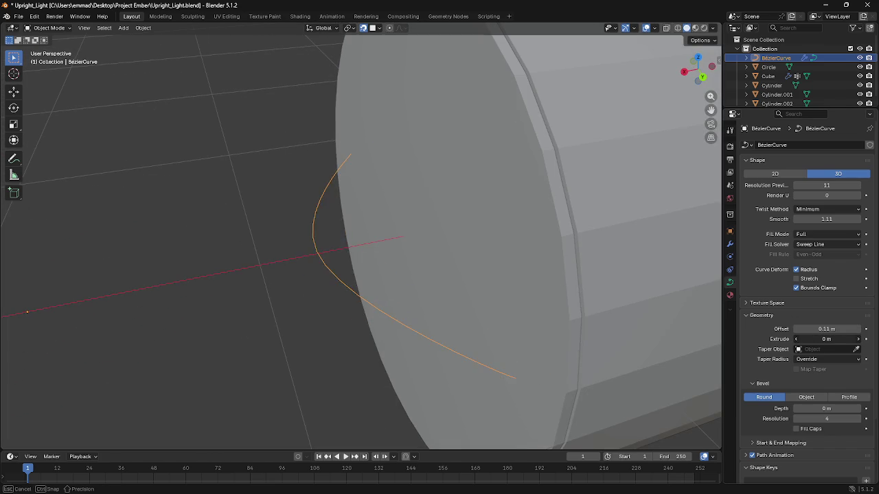
mouse_move(599, 285)
middle_down()
mouse_move(570, 257)
mouse_move(576, 239)
middle_up()
mouse_move(815, 337)
mouse_down()
mouse_move(848, 338)
mouse_move(817, 338)
mouse_up()
scroll(403, 235, down, 5)
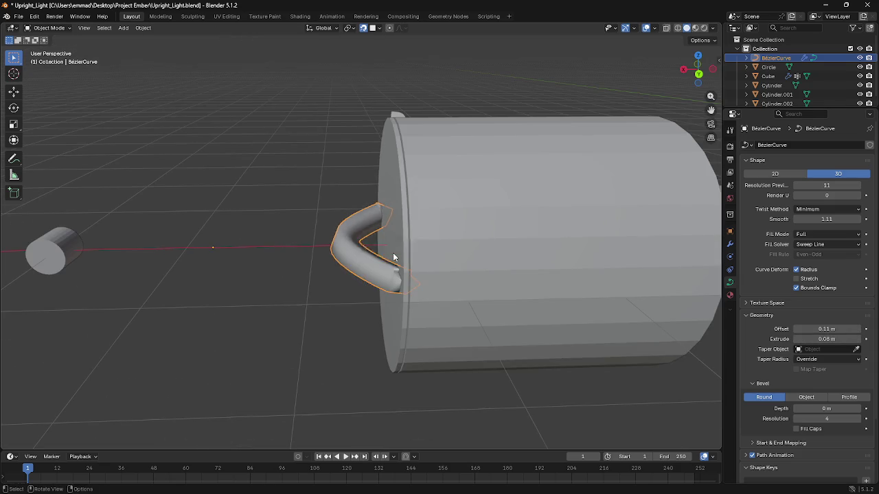
Step: Delete the curved tube and the small cylinder Cylinder.002
key(Delete)
scroll(390, 257, down, 3)
click(182, 242)
key(x)
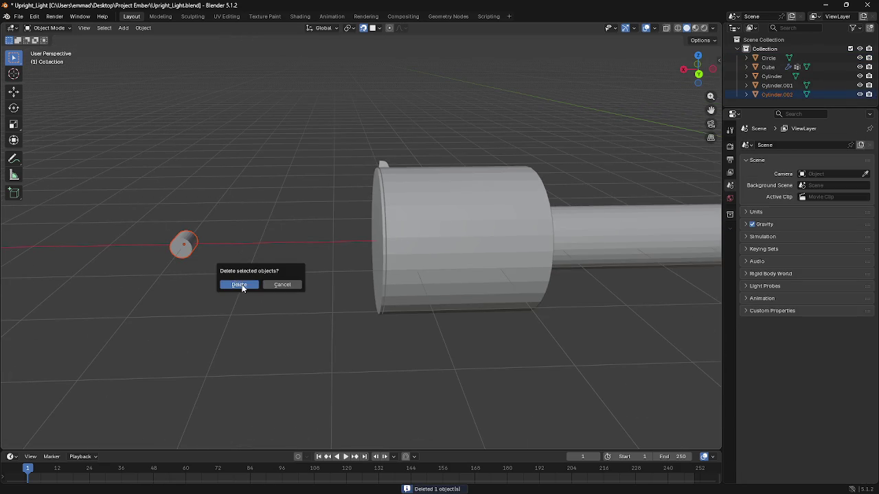
click(242, 286)
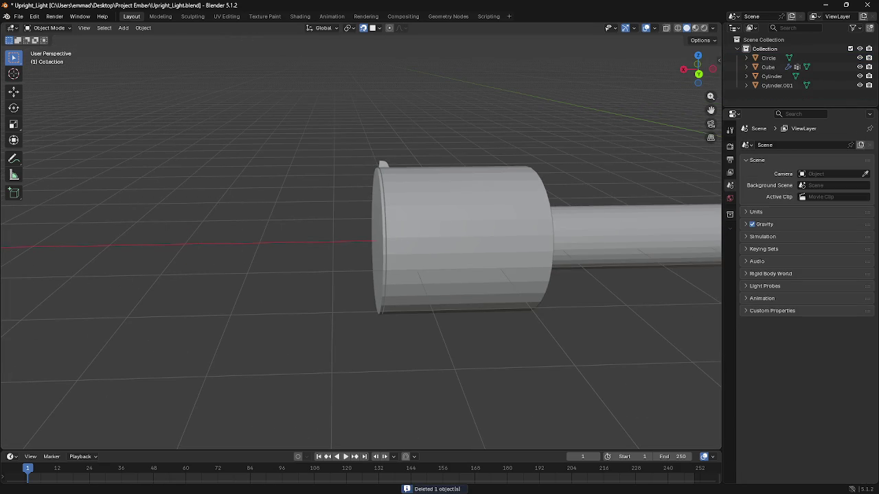
mouse_move(193, 220)
middle_down()
mouse_move(425, 222)
mouse_move(477, 297)
middle_up()
Step: Enlarge the long rod cylinder and shift it along X
click(476, 298)
key(s)
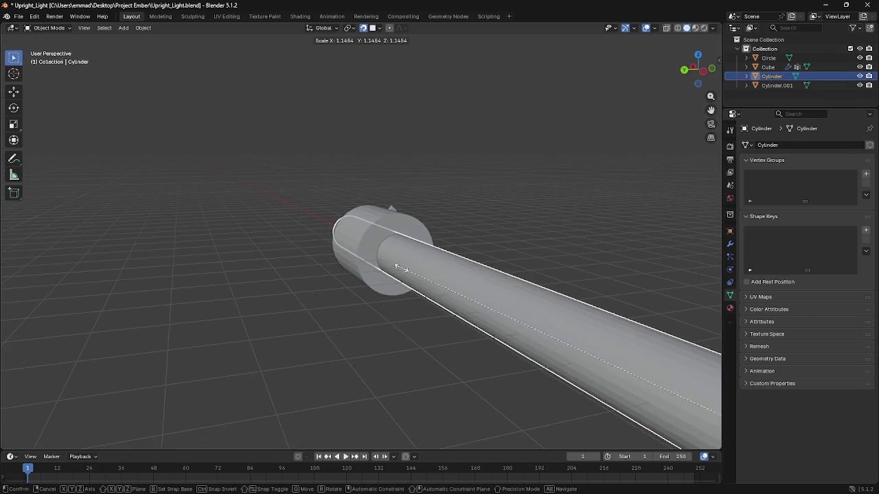
click(393, 270)
middle_drag(393, 270, 419, 265)
key(g)
key(x)
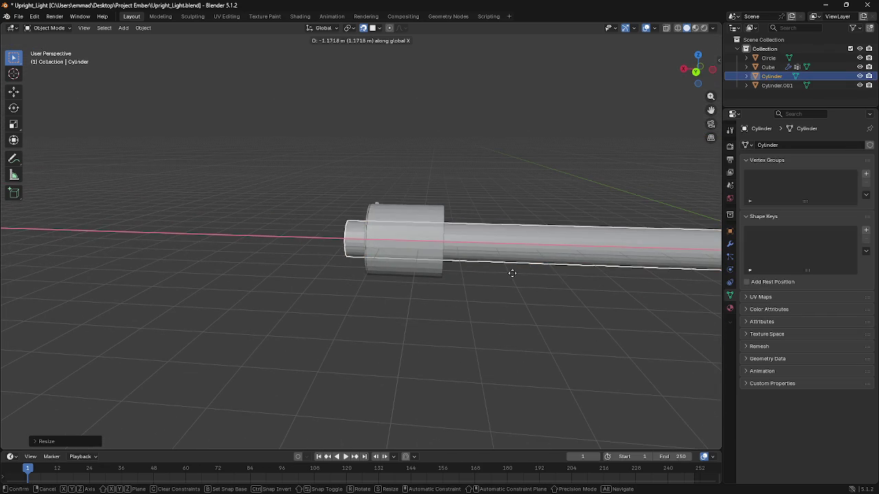
click(539, 278)
mouse_move(536, 279)
middle_down()
mouse_move(453, 282)
mouse_move(571, 287)
mouse_move(598, 272)
mouse_move(429, 256)
mouse_move(483, 245)
middle_up()
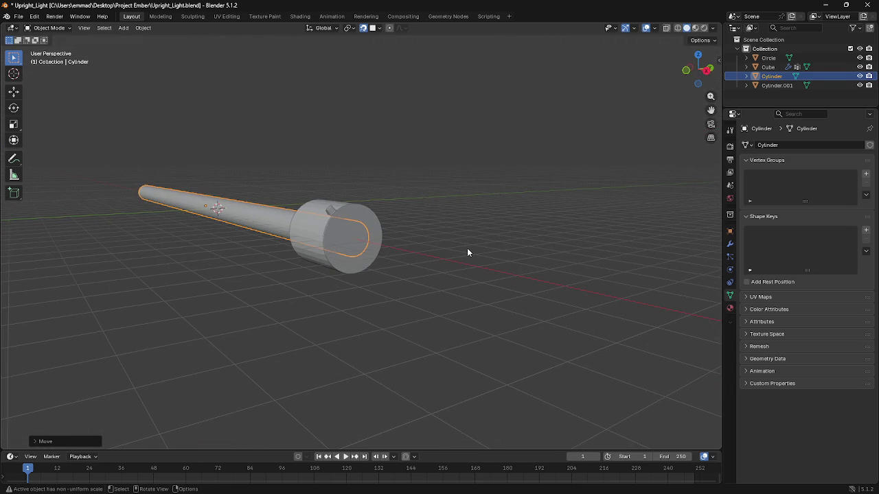
mouse_move(439, 249)
middle_down()
mouse_move(320, 199)
mouse_move(375, 216)
middle_up()
Step: Duplicate the end circle as Circle.001 and move the copy along X
click(338, 207)
key(ctrl+c)
key(ctrl+v)
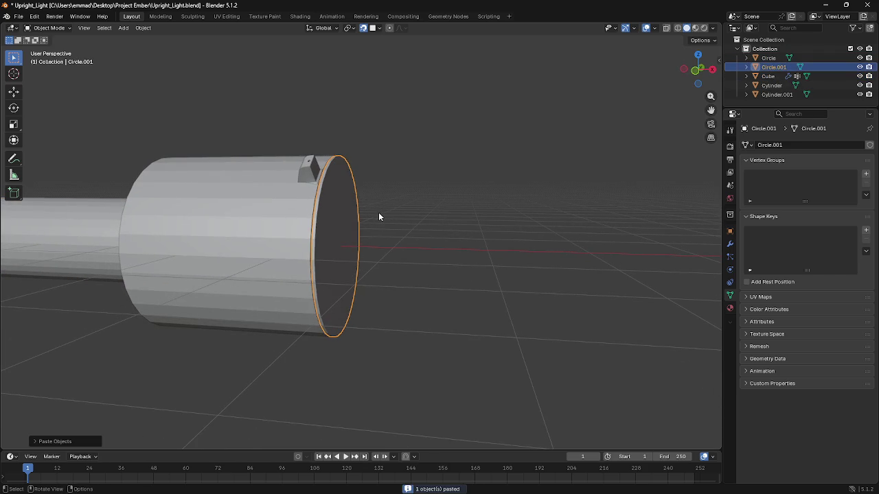
key(g)
key(x)
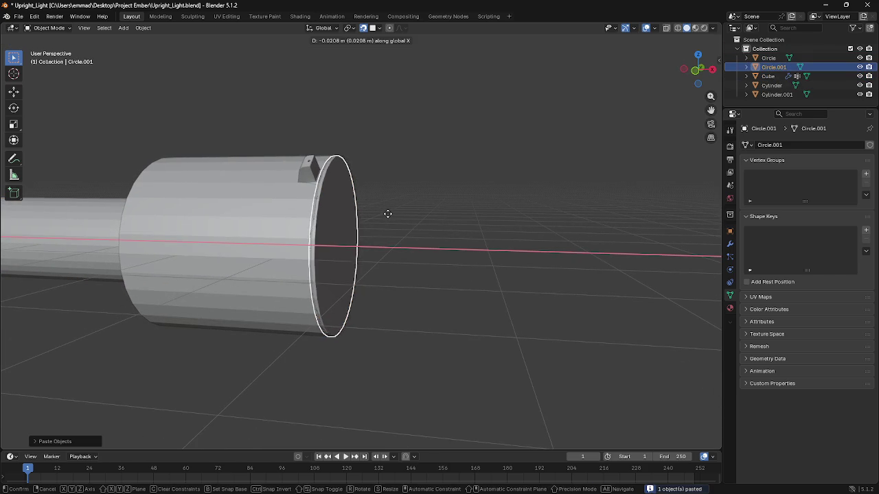
click(378, 215)
scroll(371, 216, up, 3)
Step: Resize Circle.001 twice and position it on the large cylinder's end rim
key(s)
click(352, 215)
key(s)
click(370, 213)
key(g)
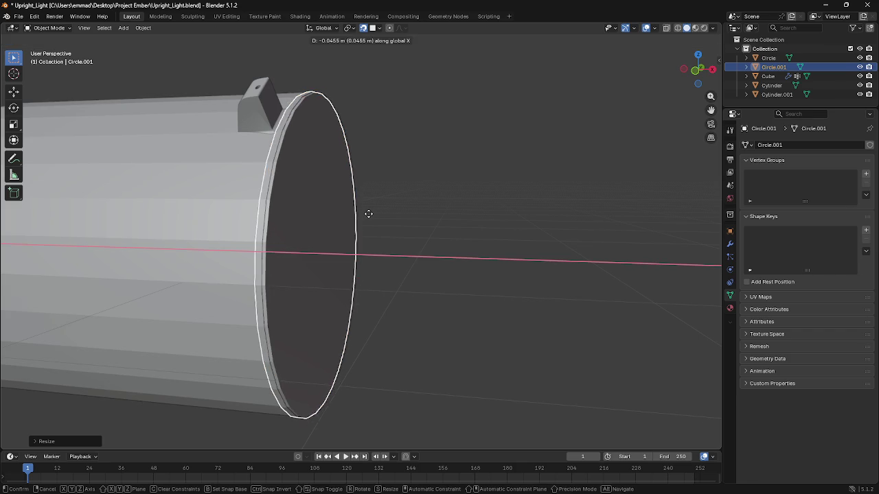
click(369, 213)
mouse_move(363, 214)
middle_down()
mouse_move(325, 239)
mouse_move(337, 236)
middle_up()
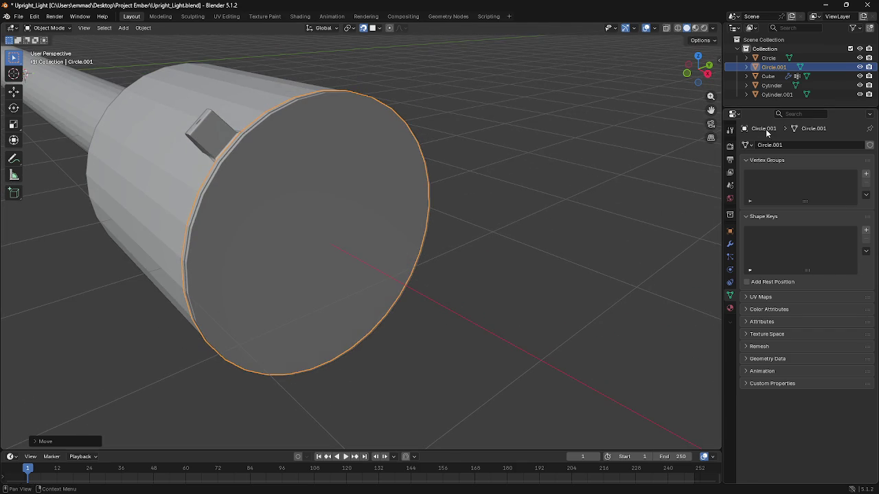
key(F2)
Step: Name the ring Gasket and the body cylinder Endcap
key(Return)
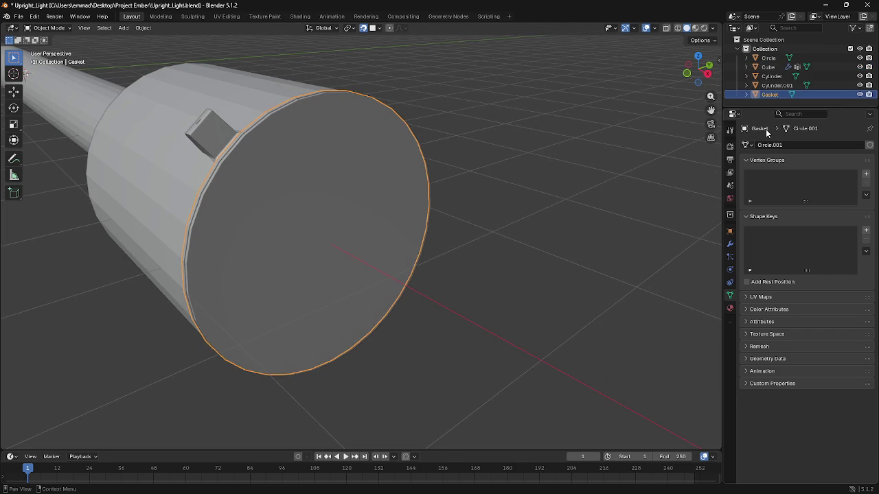
click(776, 85)
scroll(547, 209, down, 2)
middle_drag(547, 210, 556, 209)
key(F2)
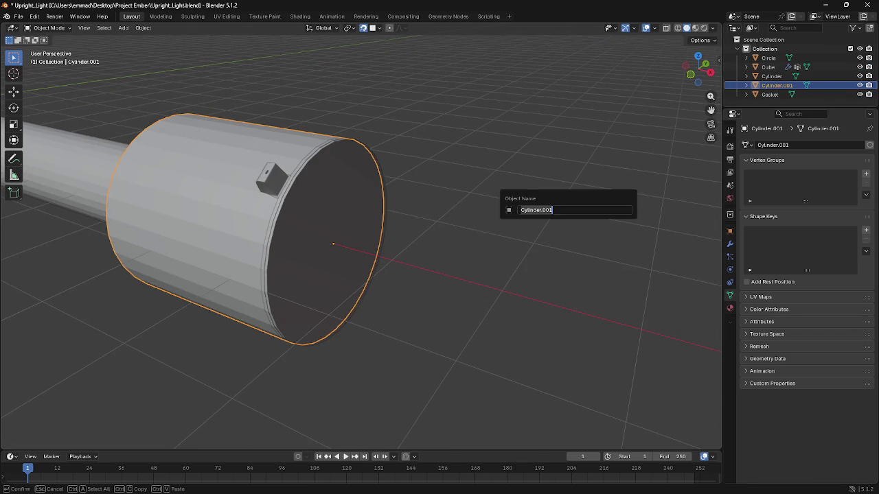
text(dcap)
key(Return)
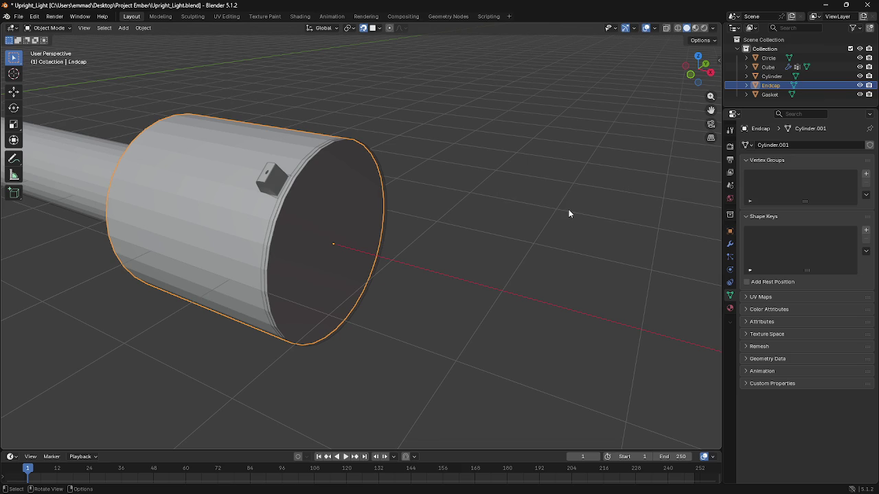
Step: Rename the small block to Flap and the Circle to Cover
click(272, 177)
key(F2)
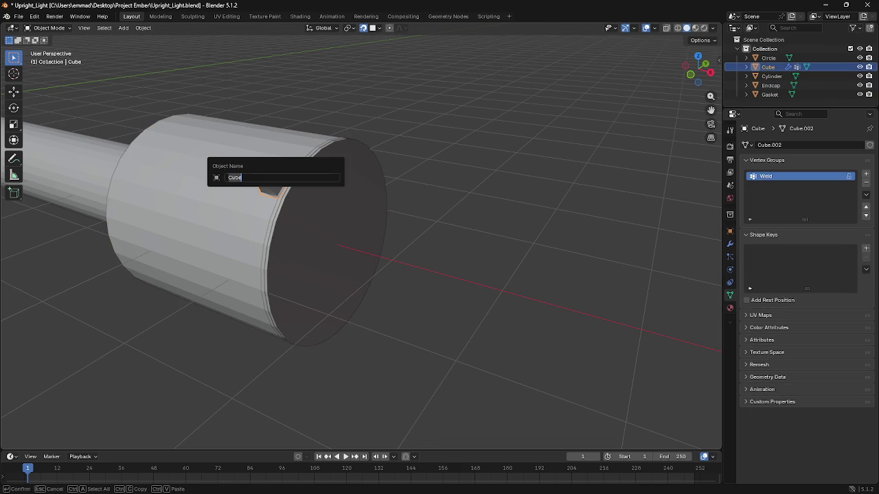
text(lap)
key(Return)
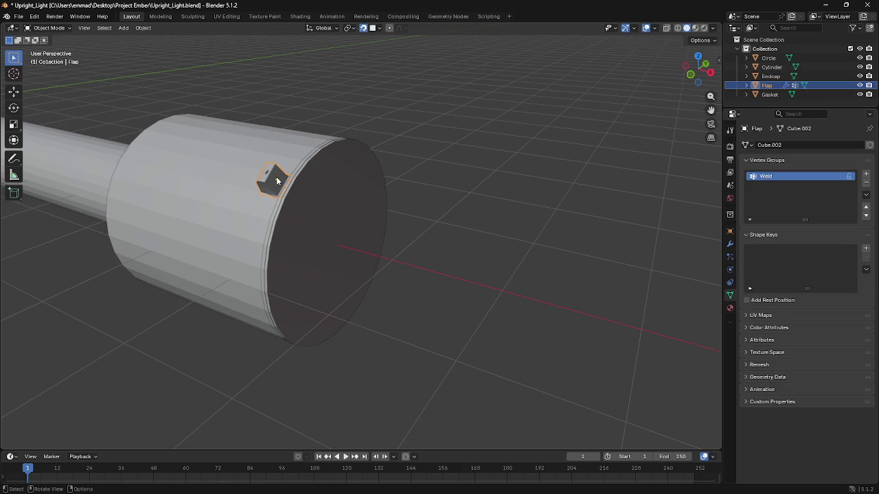
click(768, 57)
key(F2)
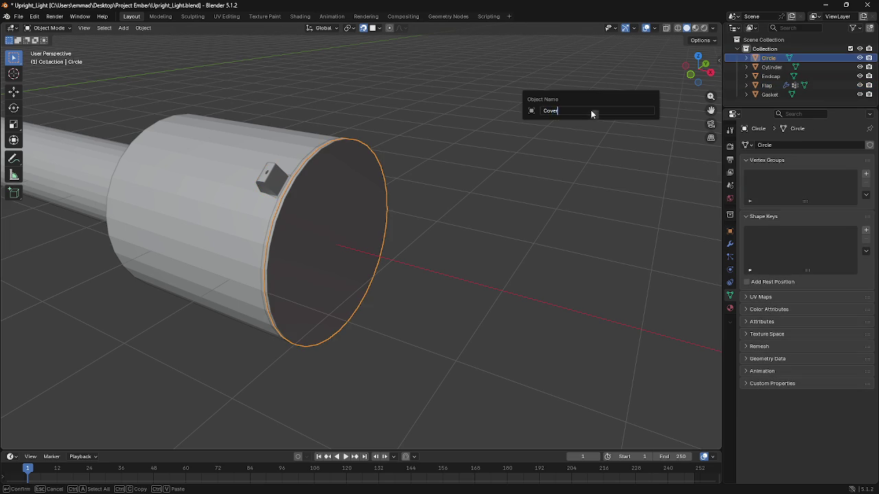
key(Return)
Step: Select Endcap, Flap and Cover in turn, orbiting so the Cover faces the view
click(770, 76)
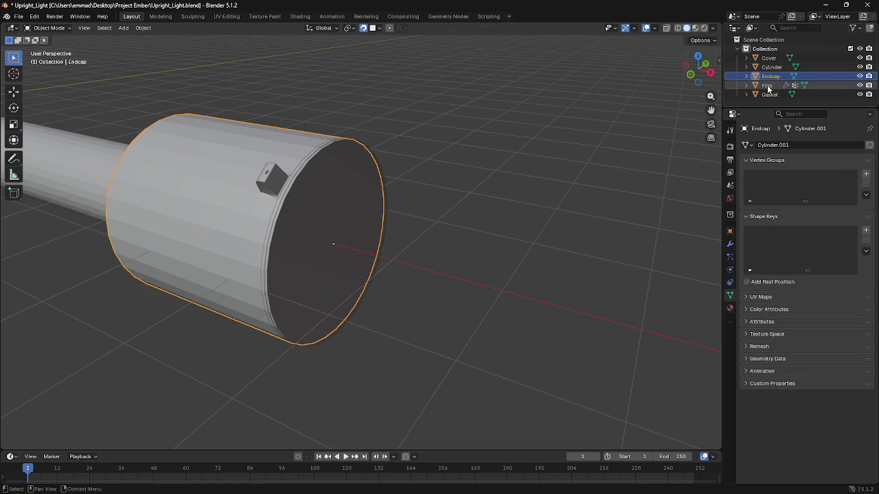
click(767, 85)
click(769, 57)
middle_drag(544, 148, 381, 160)
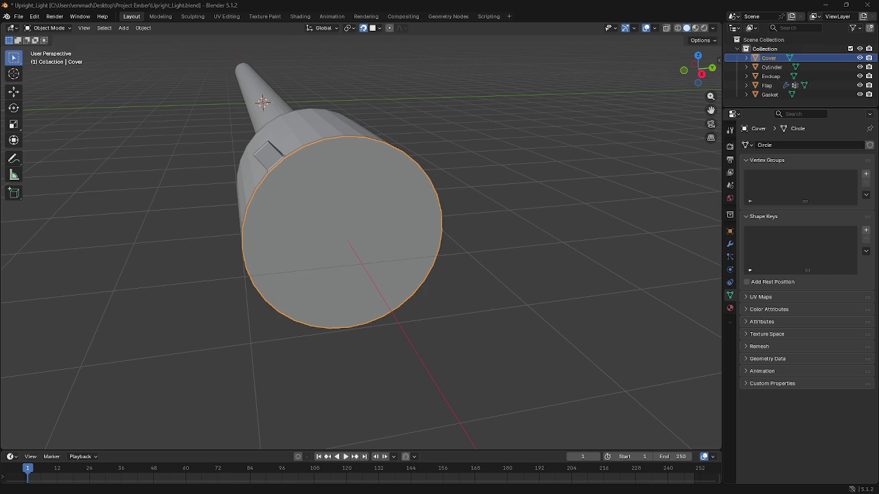
Step: Apply Shade Smooth to the Endcap housing through the F3 search
mouse_move(284, 274)
middle_down()
mouse_move(343, 271)
mouse_move(237, 267)
middle_up()
scroll(342, 282, up, 3)
scroll(264, 271, down, 2)
scroll(274, 273, up, 2)
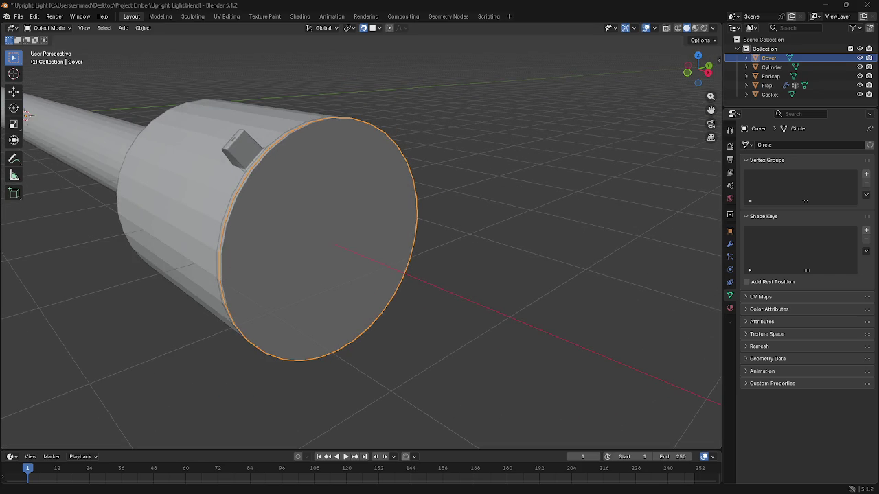
click(165, 210)
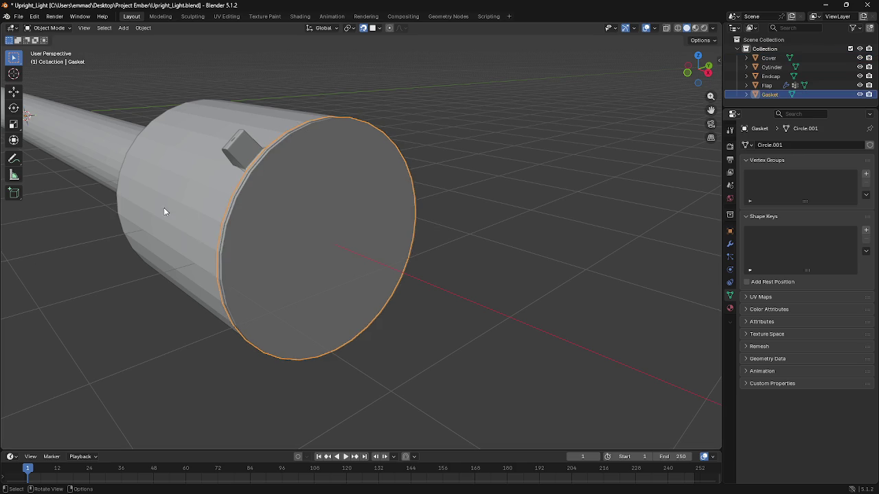
key(F3)
text(smooth)
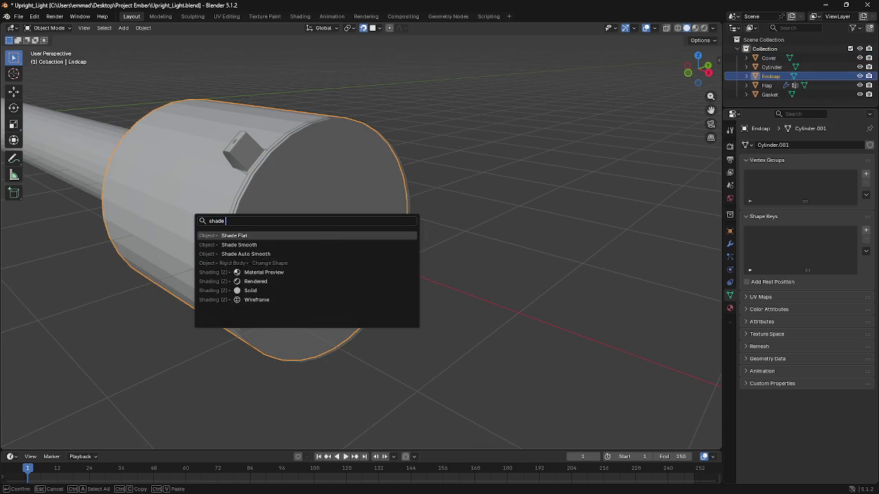
key(Return)
Step: Apply Shade Smooth to the thin Cylinder tube
mouse_move(300, 253)
middle_down()
mouse_move(239, 256)
mouse_move(309, 194)
mouse_move(298, 271)
mouse_move(261, 302)
mouse_move(212, 291)
mouse_move(253, 297)
mouse_move(456, 281)
mouse_move(305, 270)
mouse_move(342, 270)
mouse_move(296, 295)
mouse_move(349, 274)
mouse_move(319, 270)
middle_up()
click(309, 194)
key(F3)
key(Return)
Step: Try smooth shading on the Cover cap, then undo it to keep it flat
click(298, 271)
click(305, 270)
key(F3)
key(Return)
key(ctrl+z)
Step: Enter Edit Mode on the Cover and try an inset, then cancel it
key(Tab)
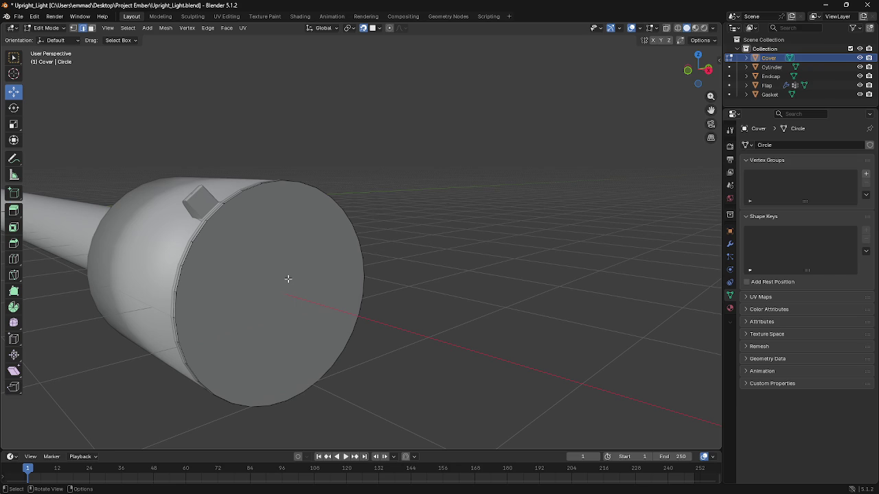
key(i)
click(282, 272)
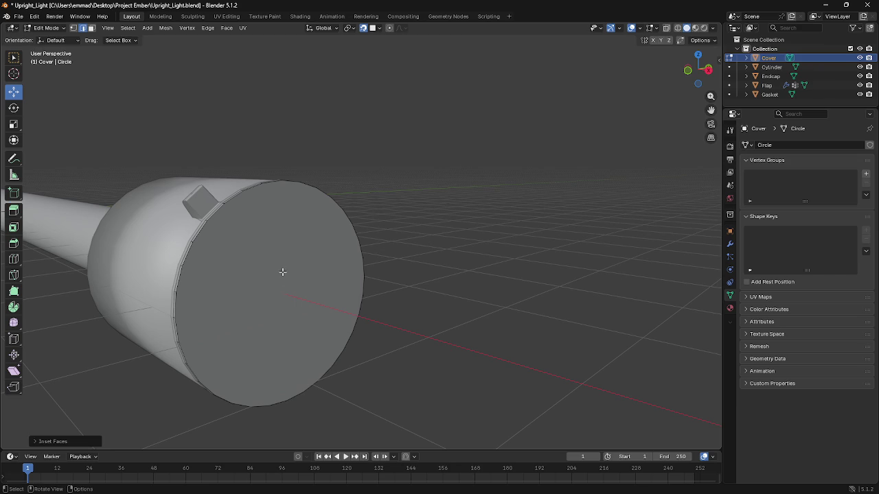
key(i)
key(Escape)
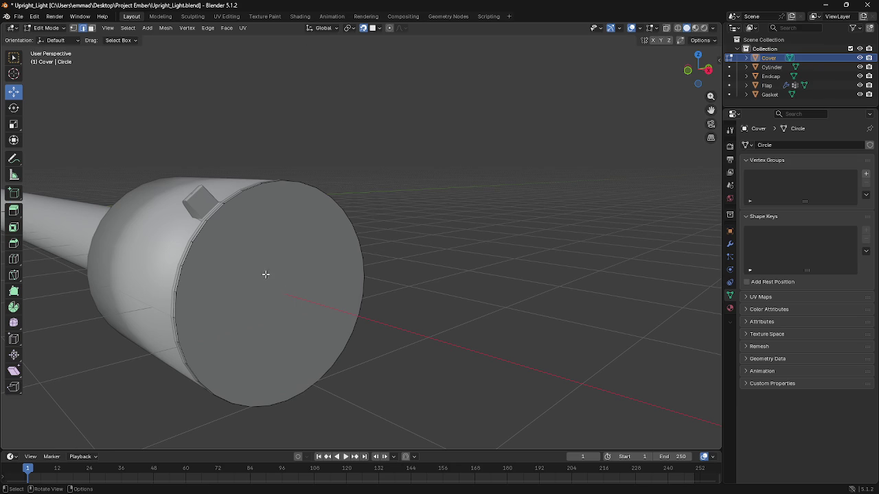
Step: Select the Cover's round end face in face select mode and browse face operations
key(3)
click(265, 273)
middle_drag(285, 279, 313, 281)
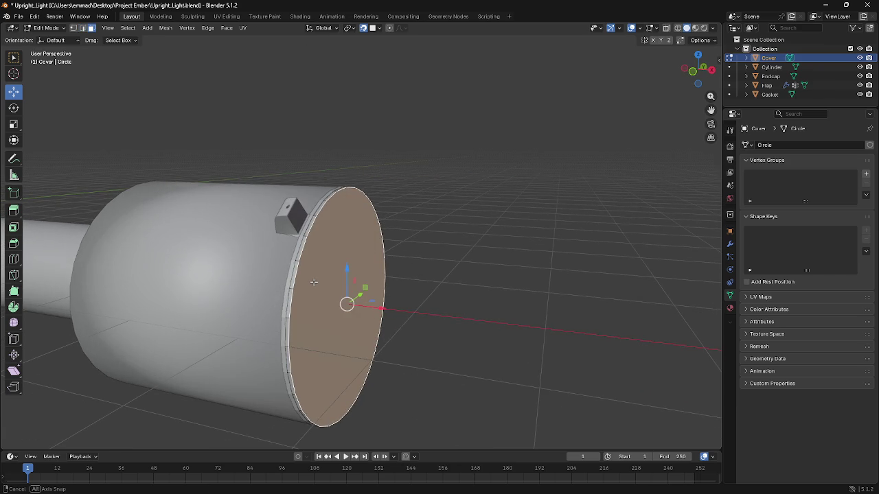
key(ctrl+f)
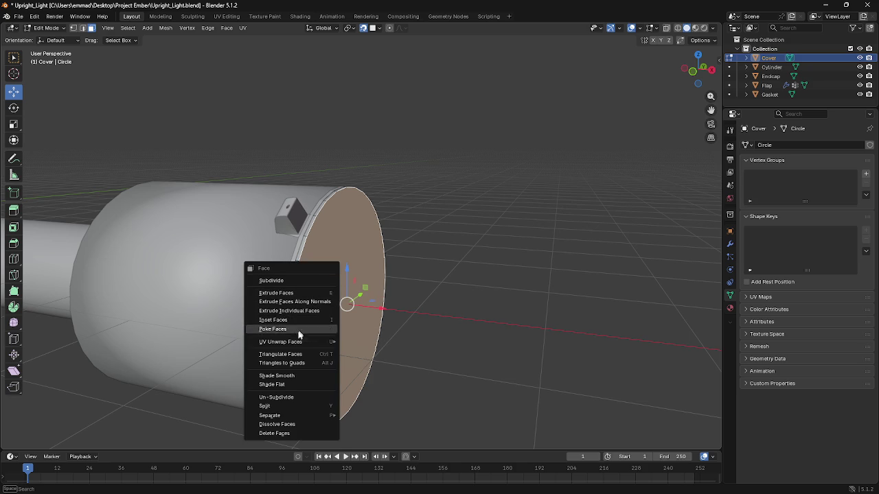
mouse_move(394, 349)
middle_down()
mouse_move(375, 338)
mouse_move(387, 339)
middle_up()
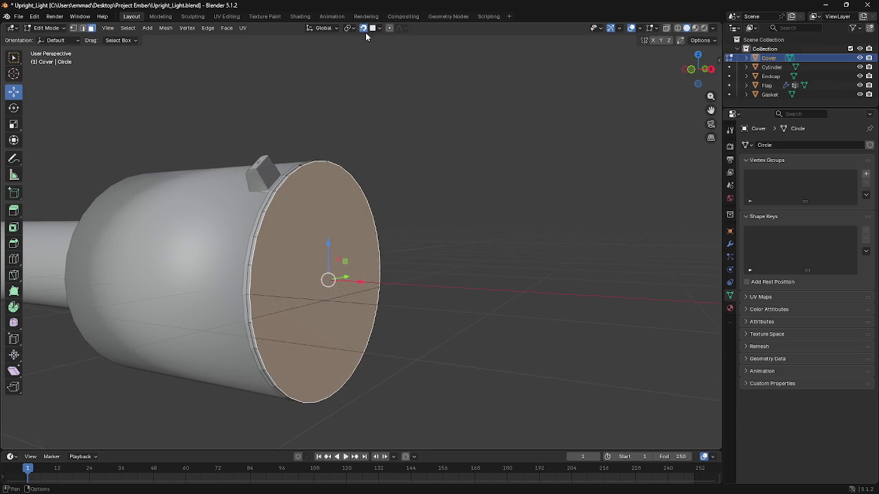
Step: Enable proportional editing, test-move the end face, then extrude it outward
click(389, 29)
drag(352, 280, 506, 276)
mouse_move(506, 276)
middle_down()
mouse_move(542, 290)
mouse_move(474, 275)
mouse_move(384, 295)
middle_up()
key(ctrl+z)
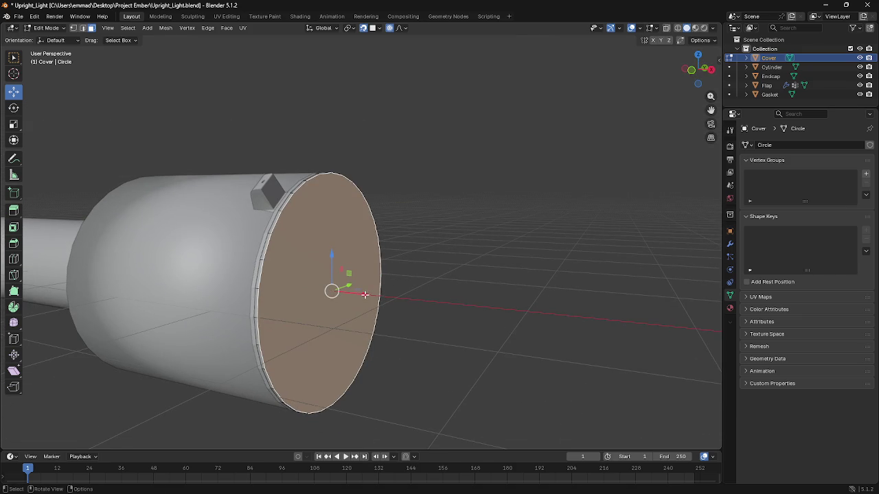
drag(368, 292, 373, 292)
key(e)
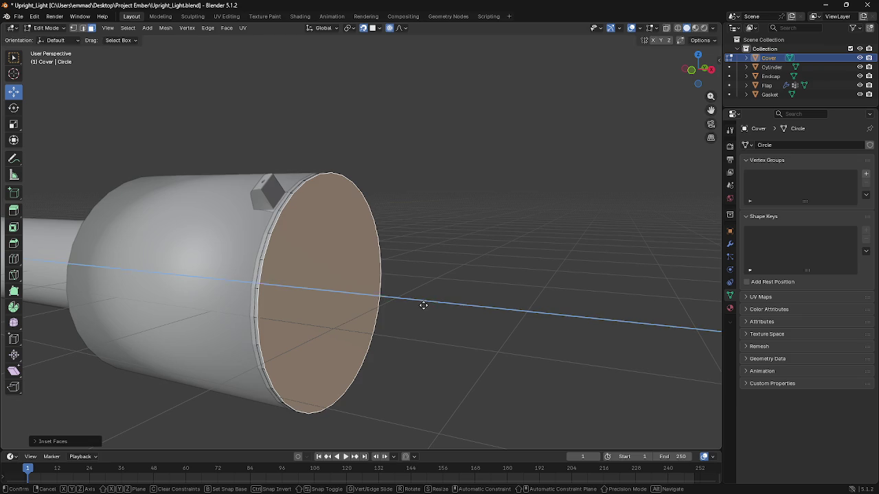
click(451, 307)
Step: Scale the extruded end face down to a smaller size
key(s)
right_click(464, 304)
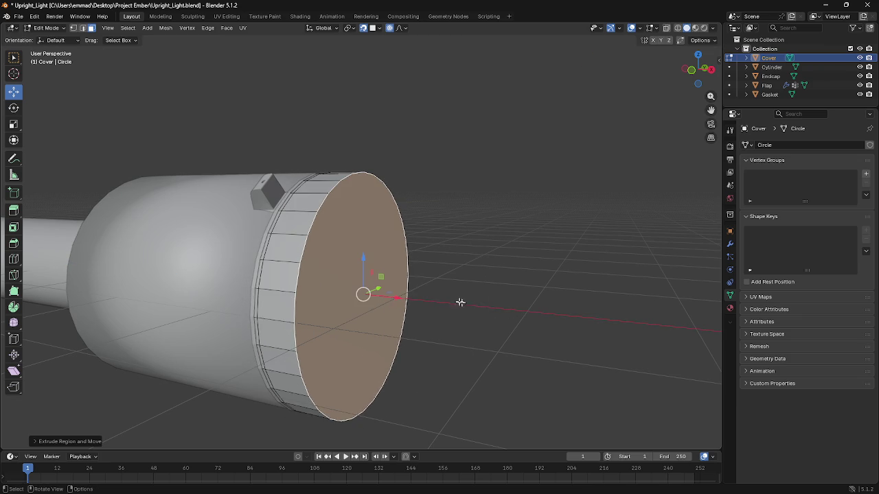
key(s)
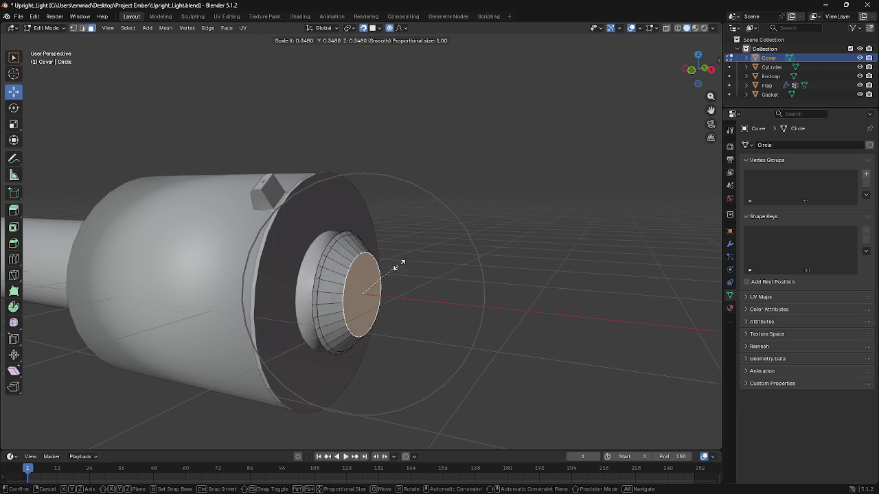
right_click(470, 274)
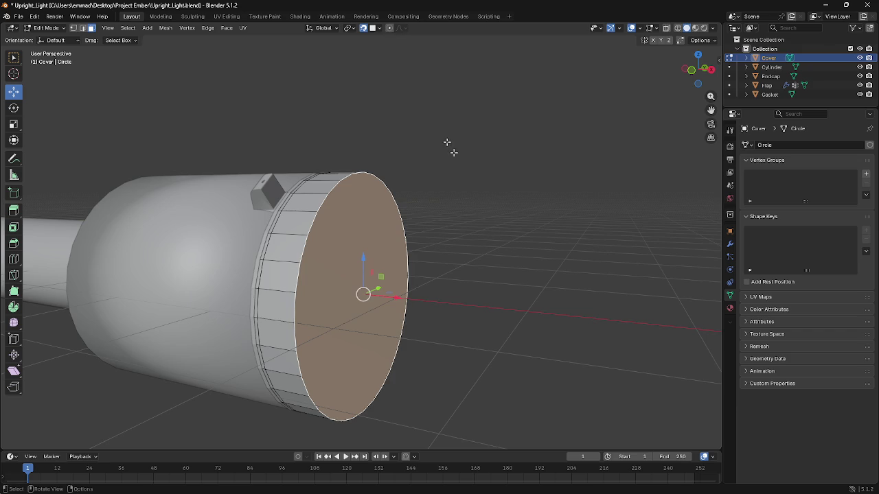
key(s)
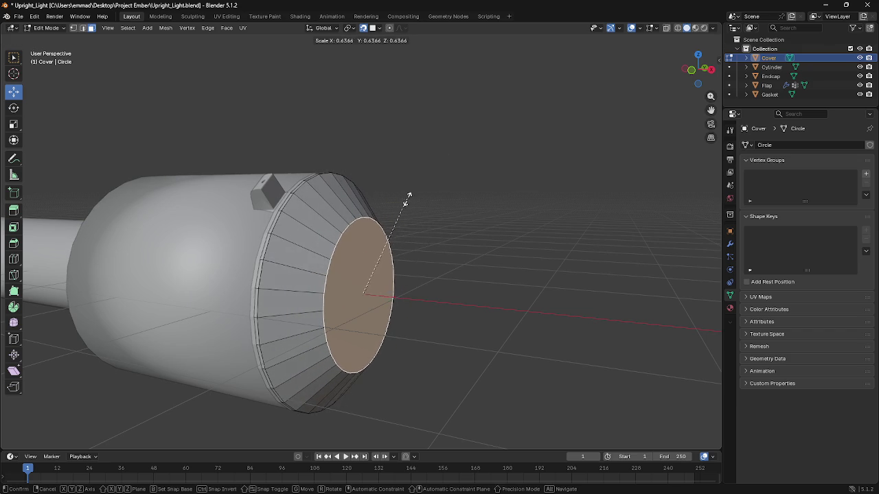
click(408, 194)
middle_drag(453, 241, 456, 241)
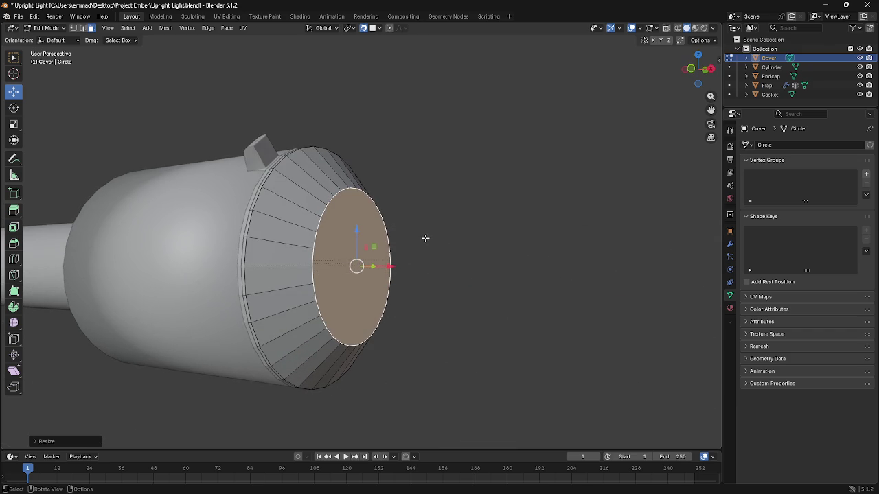
Step: Move the end face out along X and shrink it further
key(g)
key(z)
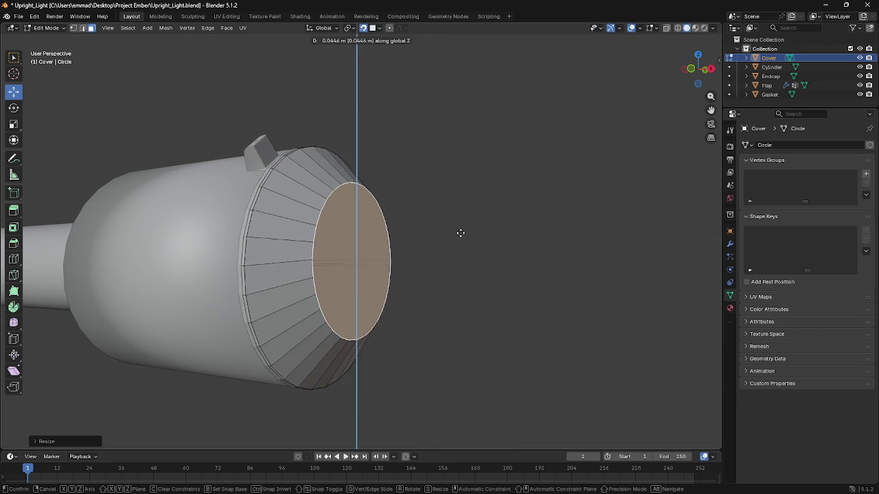
key(x)
click(435, 233)
key(s)
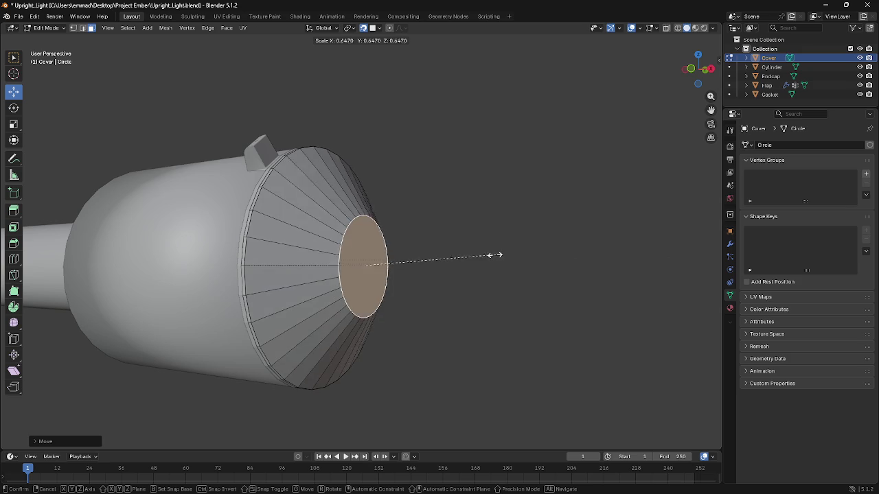
click(387, 226)
mouse_move(387, 226)
middle_down()
mouse_move(432, 251)
mouse_move(403, 251)
middle_up()
Step: Return to Object Mode and apply Shade Smooth to the Cover
key(F3)
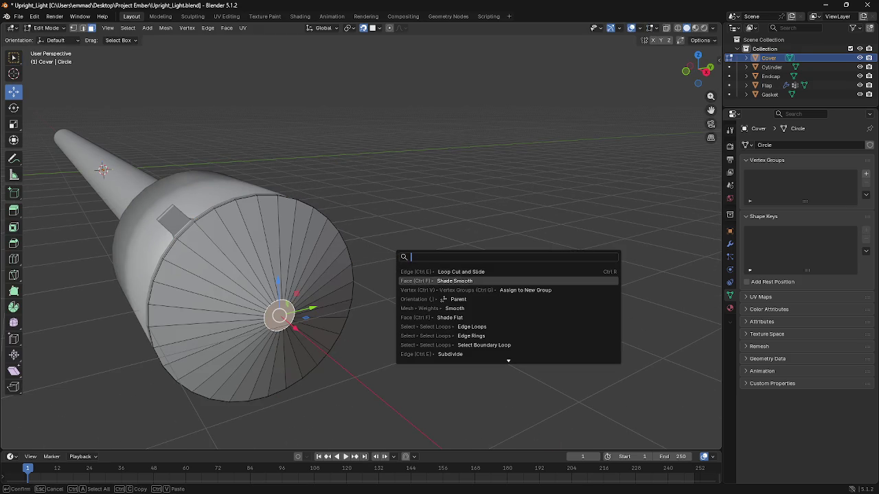
key(Escape)
key(Tab)
key(F3)
click(481, 296)
mouse_move(481, 300)
middle_down()
mouse_move(381, 234)
mouse_move(435, 225)
mouse_move(410, 231)
middle_up()
scroll(411, 229, up, 2)
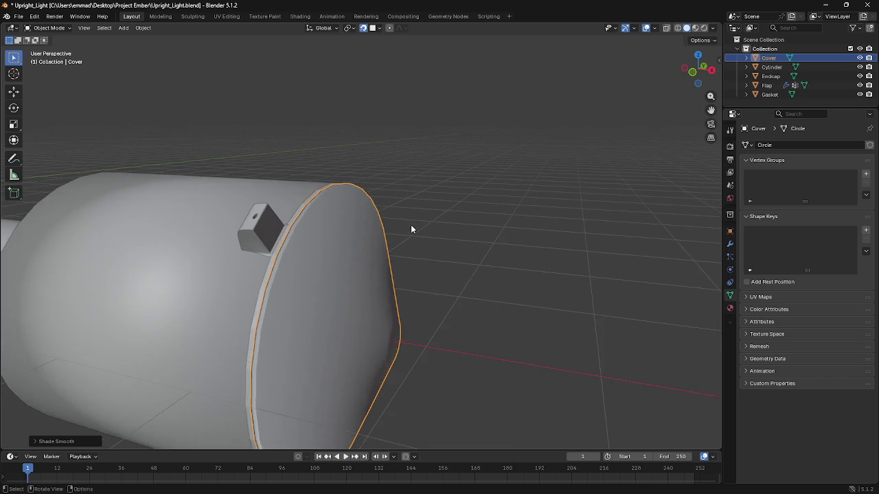
scroll(411, 227, up, 2)
Step: Shrink the Cover's end face to a point in Edit Mode, then exit to inspect the cone
key(Tab)
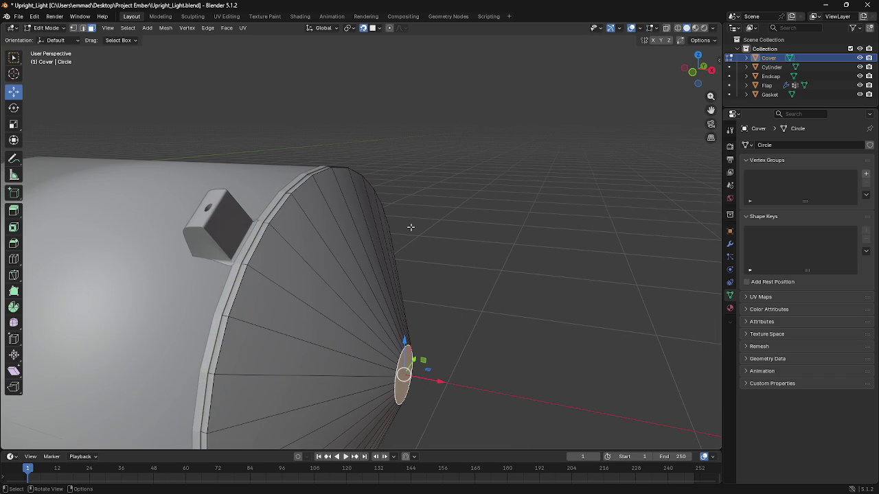
key(s)
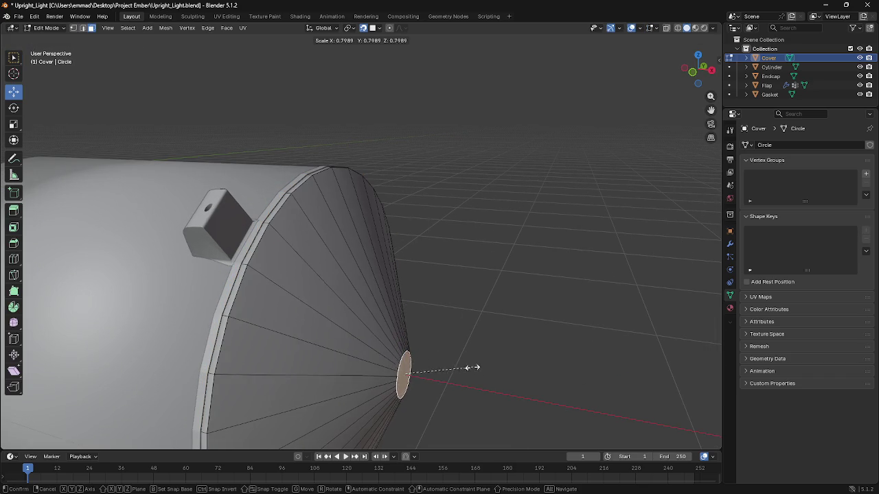
click(404, 364)
key(shift+KP_7)
key(Tab)
middle_drag(412, 353, 472, 345)
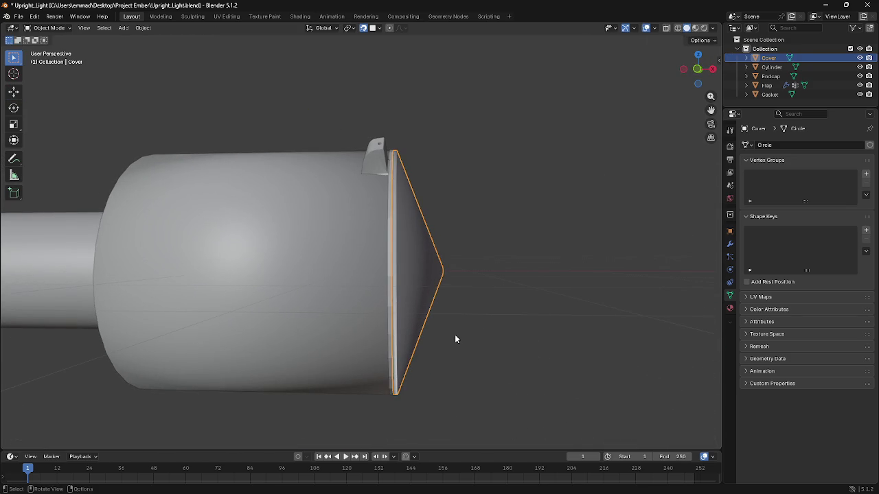
mouse_move(455, 335)
middle_down()
mouse_move(487, 325)
mouse_move(406, 349)
mouse_move(324, 282)
mouse_move(325, 292)
mouse_move(435, 261)
mouse_move(378, 284)
mouse_move(548, 294)
middle_up()
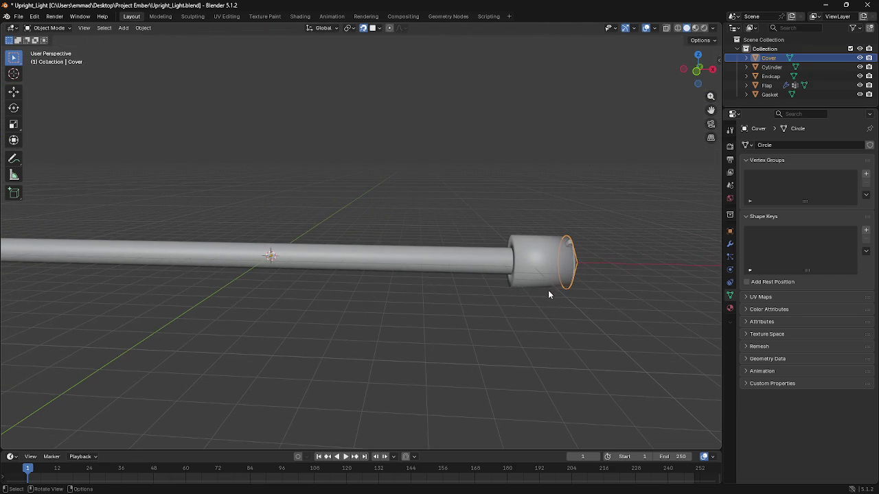
middle_drag(477, 275, 418, 276)
Step: Deselect everything, add a new Plane and move it along Z
key(a)
key(alt+a)
key(shift+a)
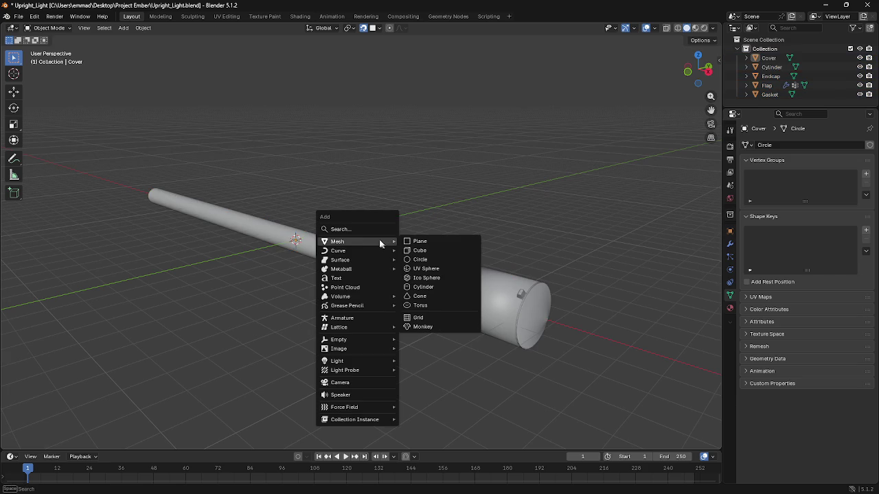
click(421, 241)
key(g)
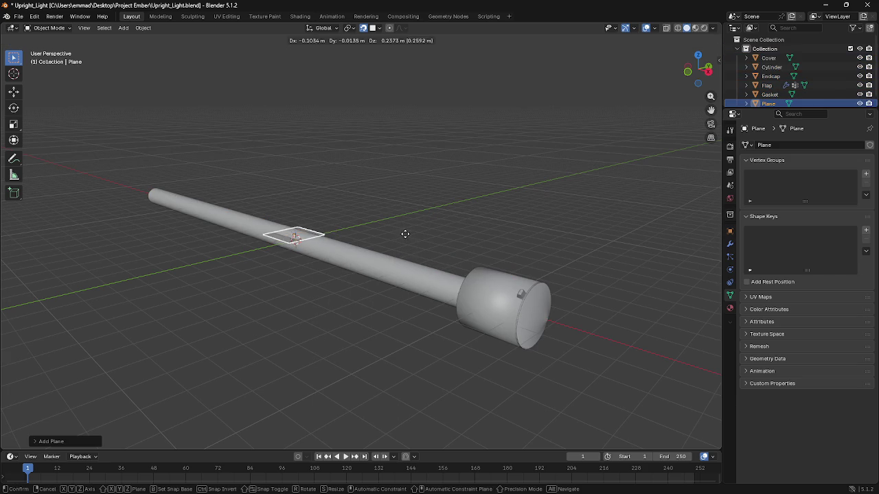
key(z)
click(405, 228)
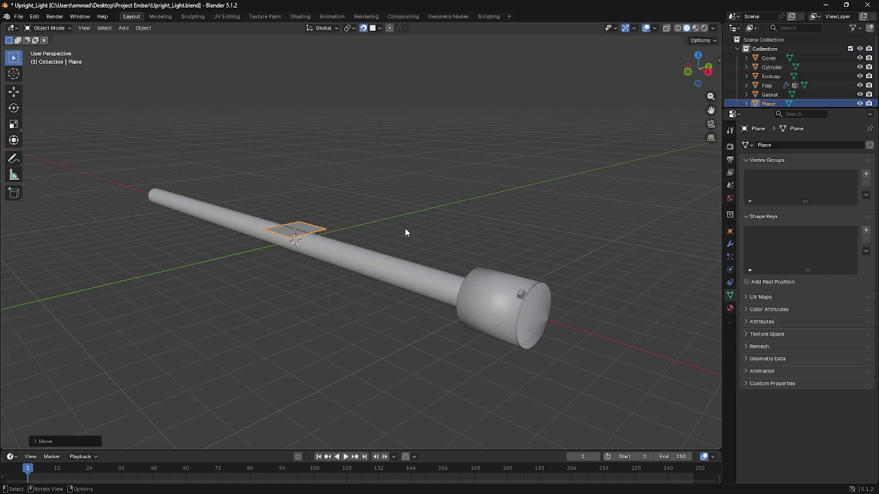
Step: Raise the Plane further on Z and stretch it along X
key(g)
key(z)
click(403, 227)
middle_drag(403, 226, 432, 226)
key(s)
key(x)
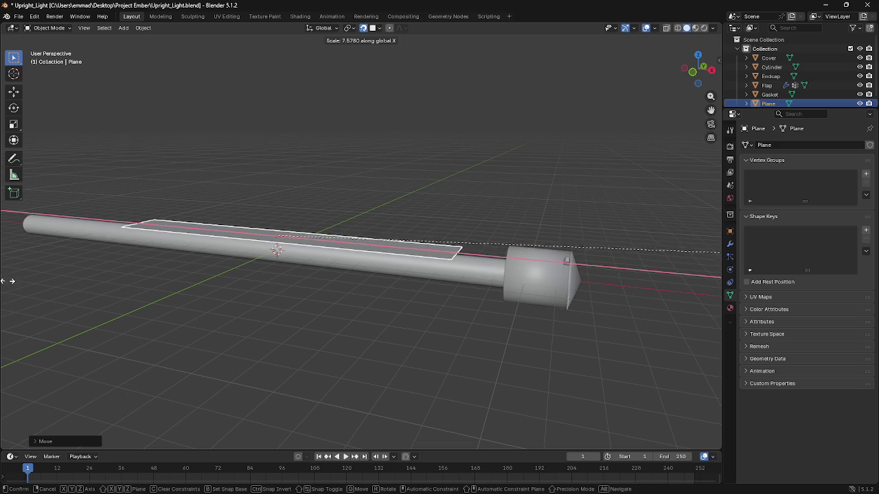
click(193, 247)
scroll(193, 247, down, 3)
middle_drag(193, 247, 201, 243)
Step: Rescale the Plane along X to a shorter length
key(s)
key(x)
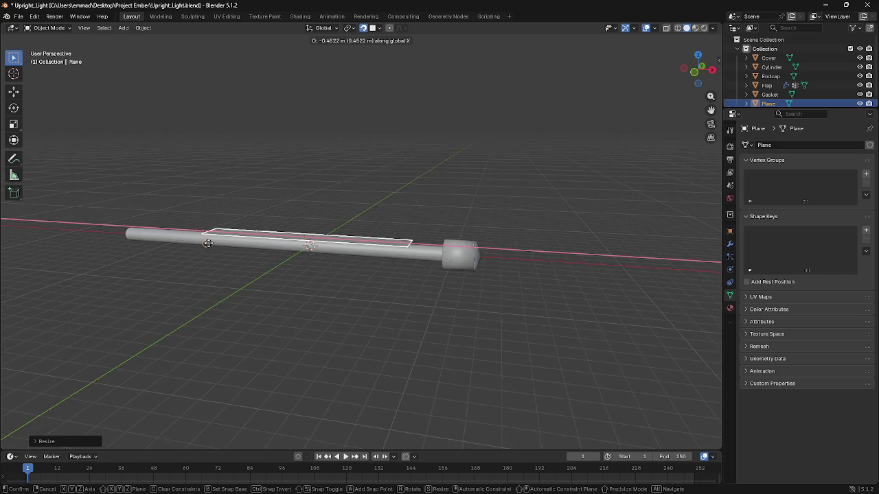
key(y)
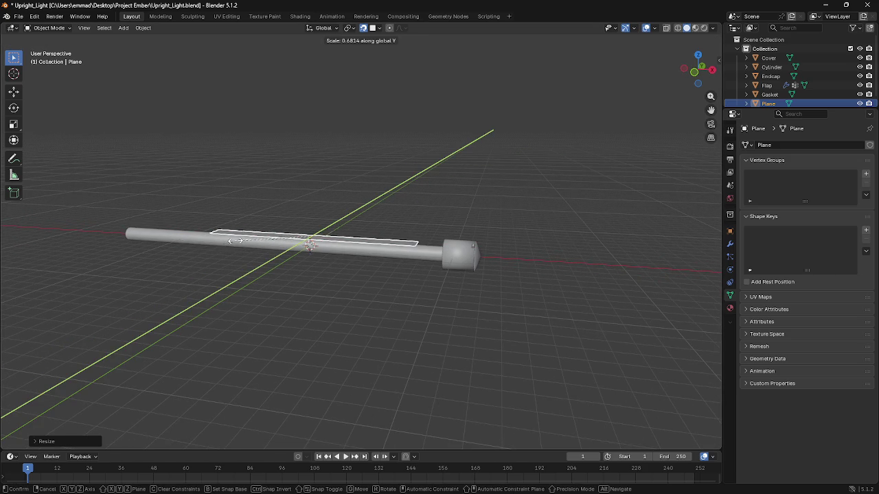
key(Escape)
middle_drag(276, 237, 320, 239)
key(s)
key(y)
key(z)
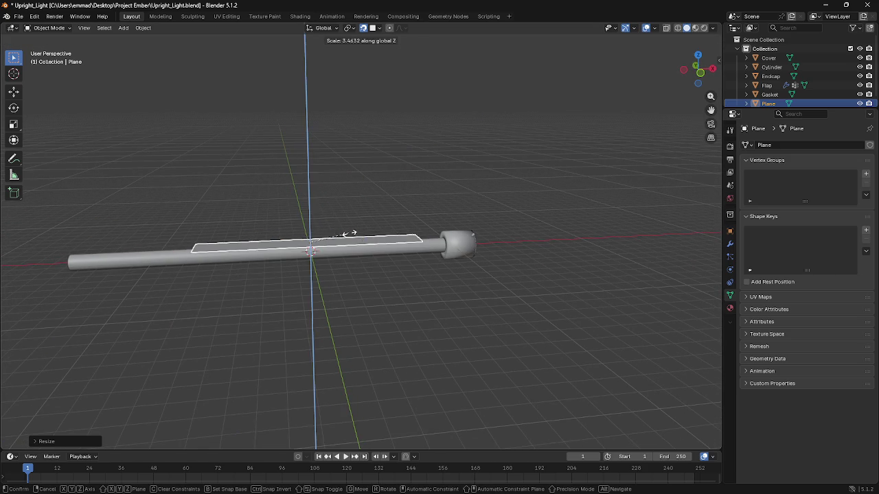
key(x)
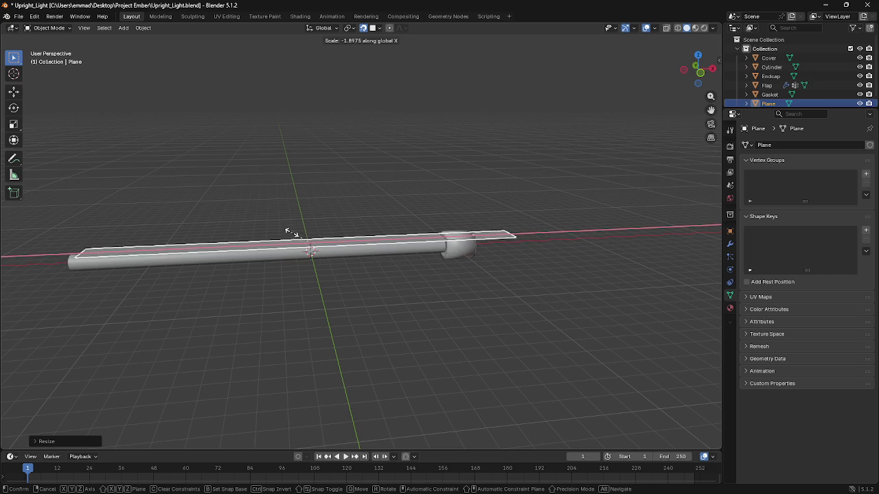
click(323, 239)
Step: Move the Plane along the tube and scale it on X to match the tube's length
key(g)
click(290, 241)
key(s)
key(y)
key(x)
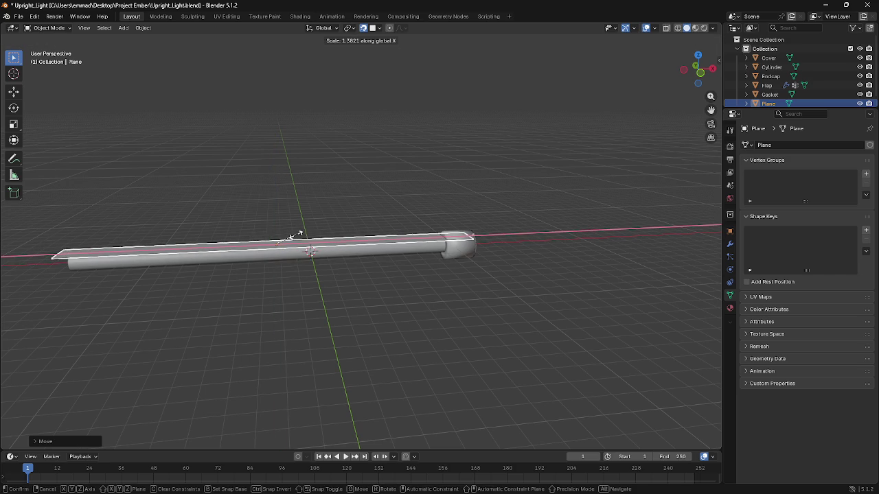
click(293, 236)
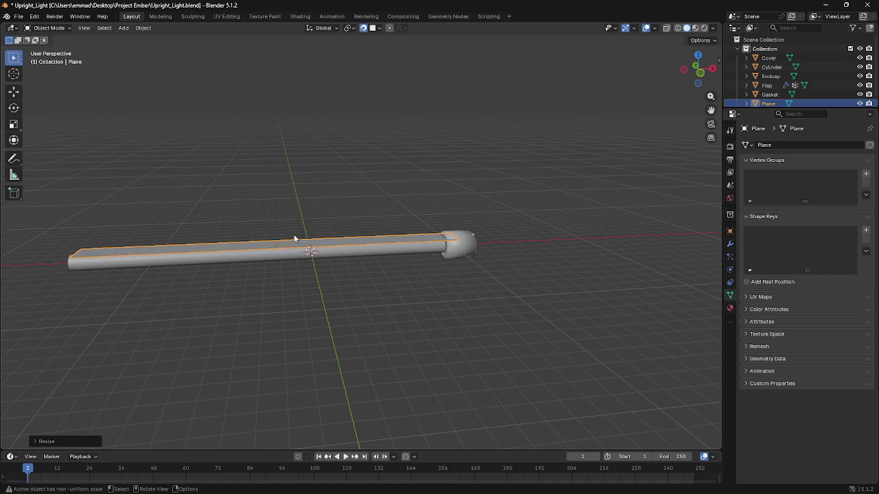
key(g)
key(z)
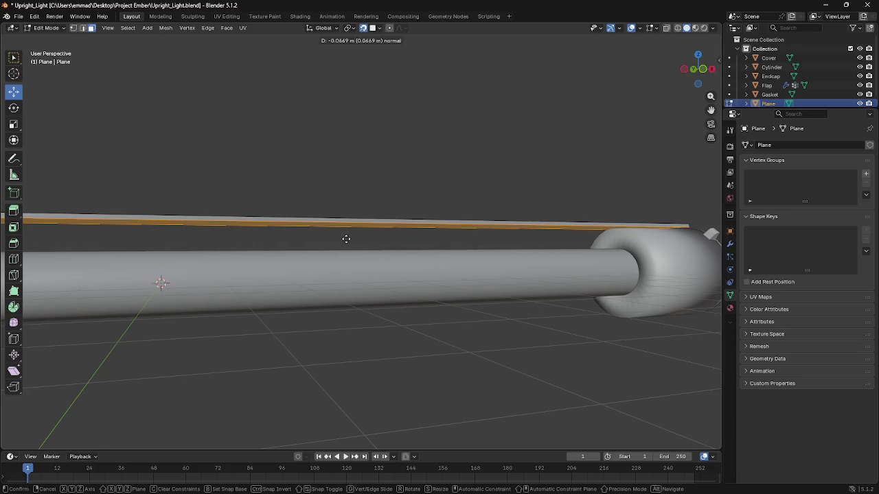
Step: Confirm the plate's extruded thickness
click(346, 239)
middle_drag(345, 239, 249, 255)
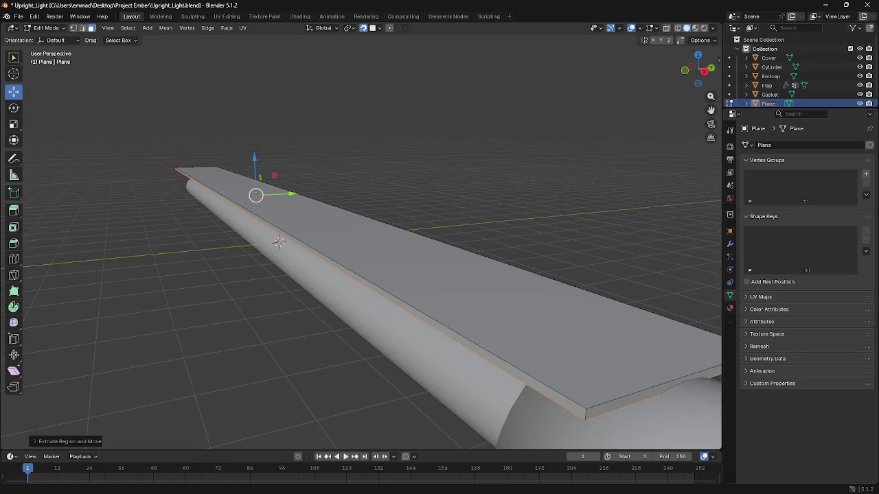
key(alt+Tab)
key(alt+Tab)
key(alt+Tab)
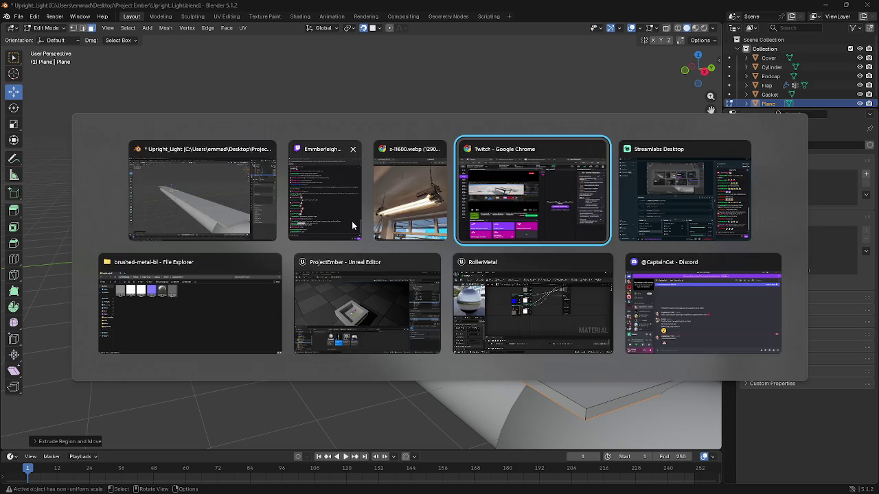
key(Escape)
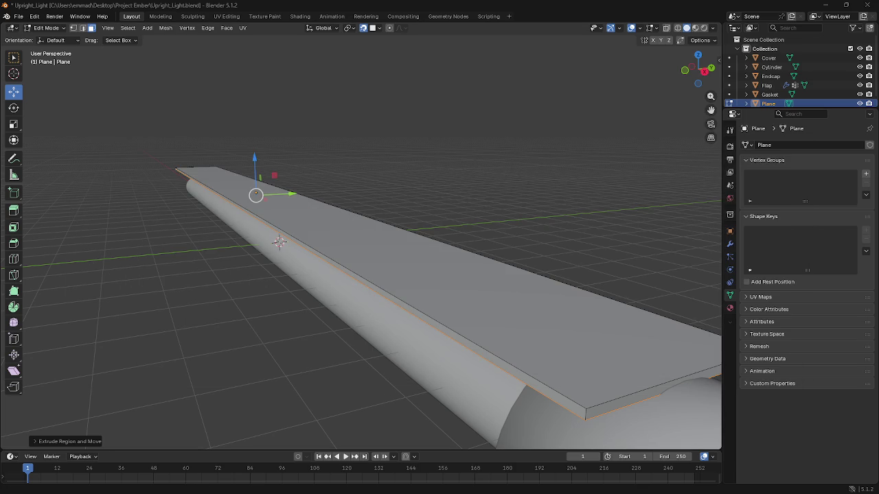
mouse_move(337, 249)
middle_down()
mouse_move(510, 250)
mouse_move(506, 300)
mouse_move(342, 300)
middle_up()
scroll(342, 300, down, 5)
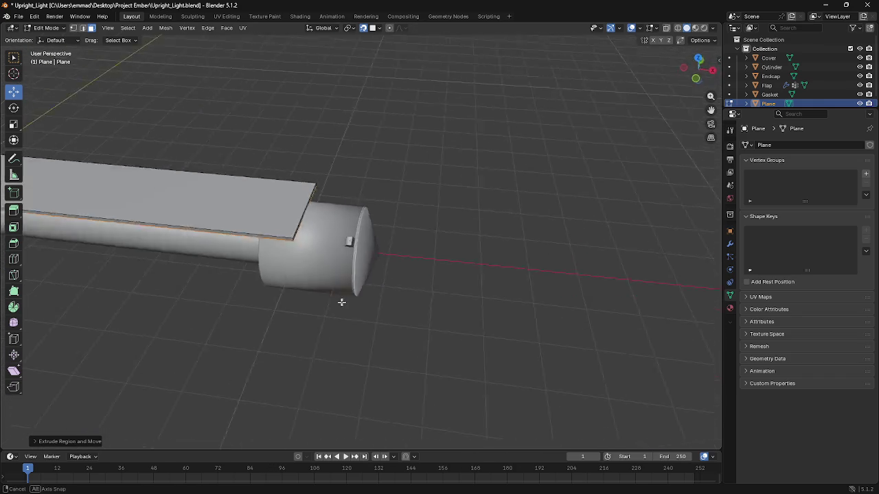
Step: Select the plate's front edge and extend it along the tube
click(335, 232)
mouse_move(366, 236)
mouse_down()
mouse_move(377, 234)
mouse_move(331, 228)
mouse_up()
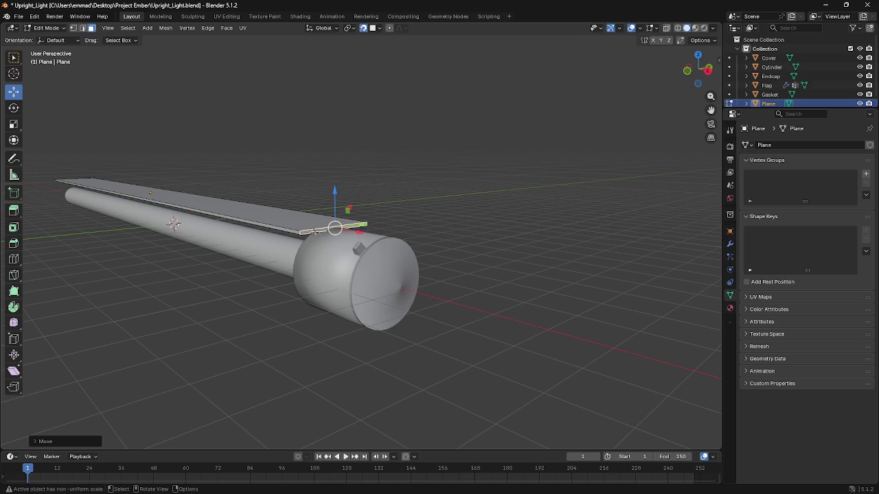
scroll(335, 265, up, 1)
mouse_move(251, 272)
middle_down()
mouse_move(346, 278)
mouse_move(266, 230)
middle_up()
Step: Select the plate's long edge and extrude it into a new flap
click(268, 225)
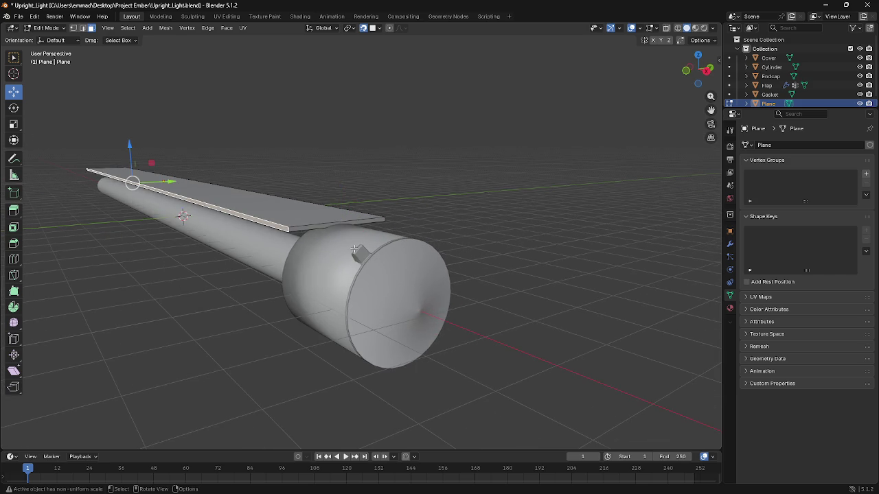
middle_drag(354, 249, 319, 247)
key(e)
right_click(267, 242)
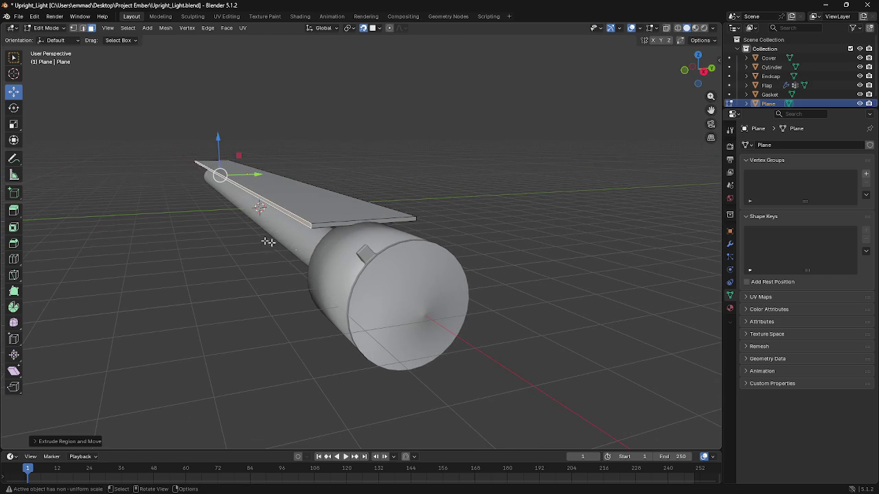
middle_drag(415, 260, 402, 259)
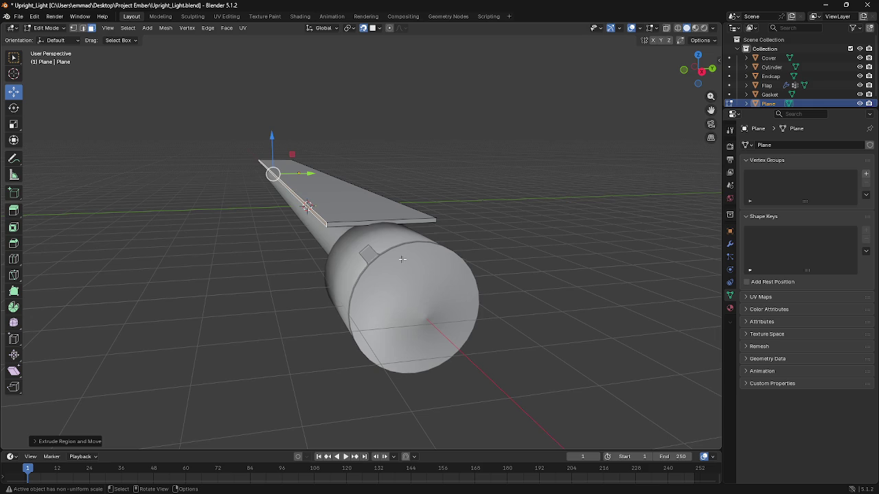
key(g)
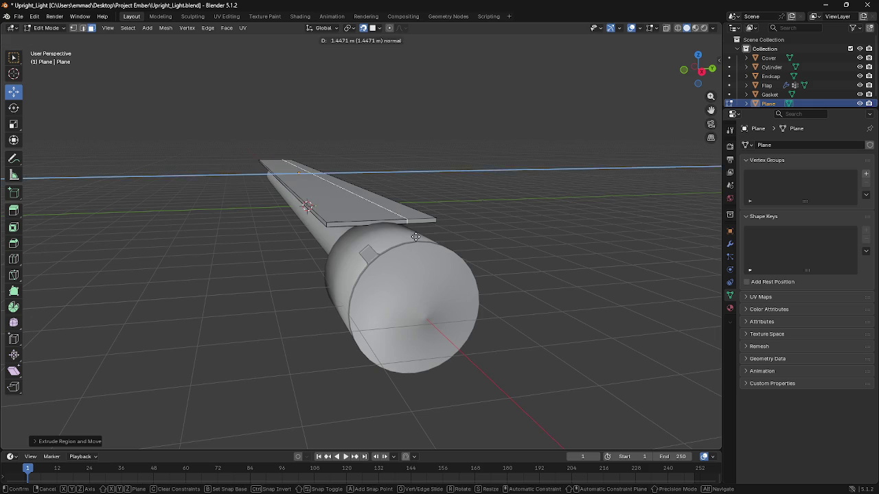
key(Escape)
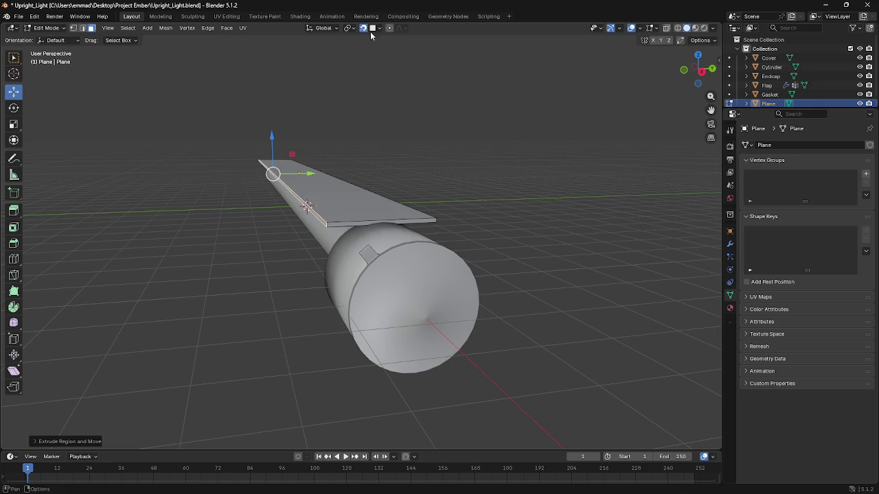
Step: Turn off snapping and move the flap along Y into place
click(367, 30)
key(g)
key(x)
key(z)
key(y)
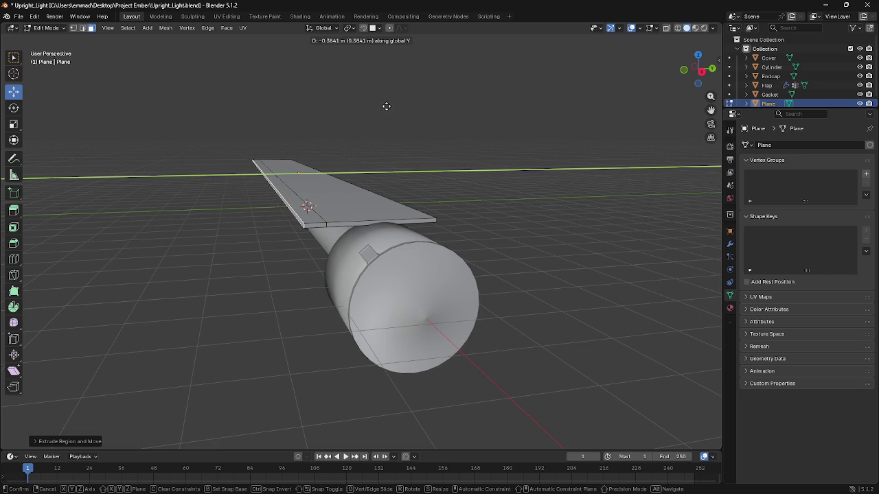
click(388, 104)
mouse_move(349, 102)
middle_down()
mouse_move(368, 89)
mouse_move(308, 100)
mouse_move(389, 72)
middle_up()
Step: Lower the plate's side flap along Z, then shift it along X
key(g)
key(z)
click(377, 83)
key(g)
key(x)
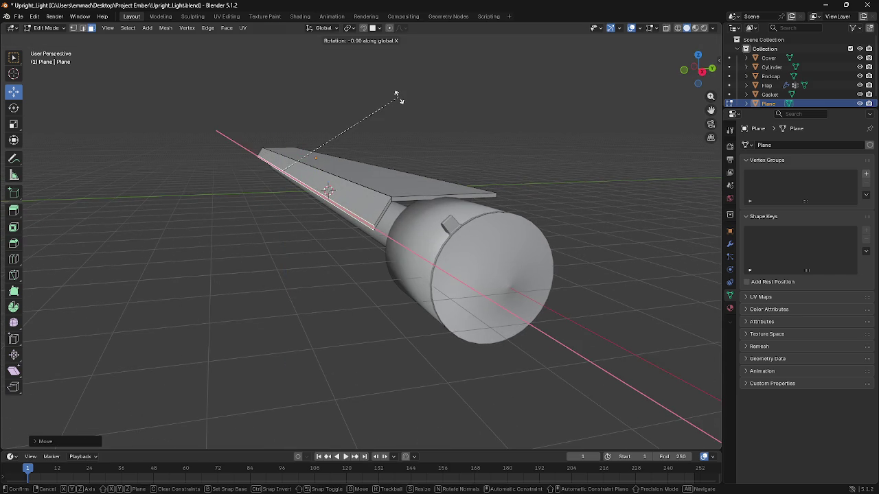
click(396, 97)
mouse_move(395, 97)
middle_down()
mouse_move(363, 108)
mouse_move(377, 89)
middle_up()
scroll(355, 99, up, 3)
Step: Tilt the flap by rotating it about the X axis, then inspect it from around the plate
key(r)
key(x)
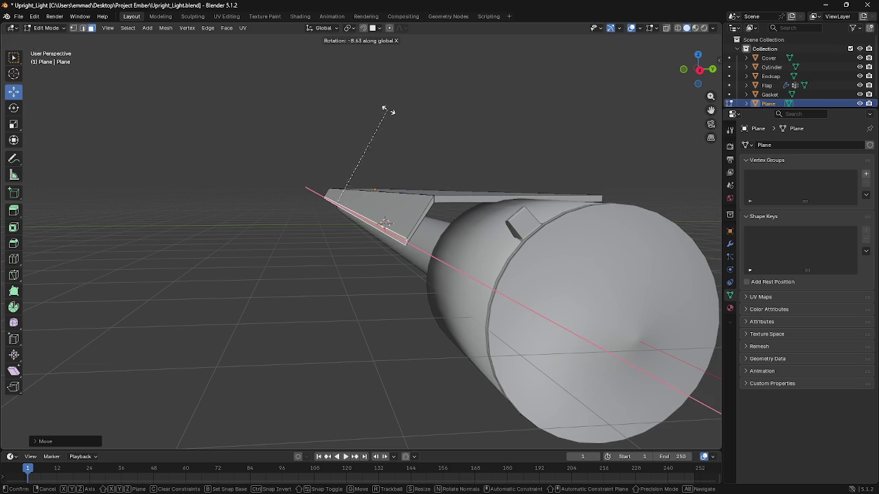
click(375, 110)
mouse_move(377, 110)
middle_down()
mouse_move(431, 101)
mouse_move(378, 83)
mouse_move(446, 89)
mouse_move(249, 87)
mouse_move(502, 96)
mouse_move(291, 144)
middle_up()
scroll(290, 143, down, 2)
scroll(431, 125, up, 3)
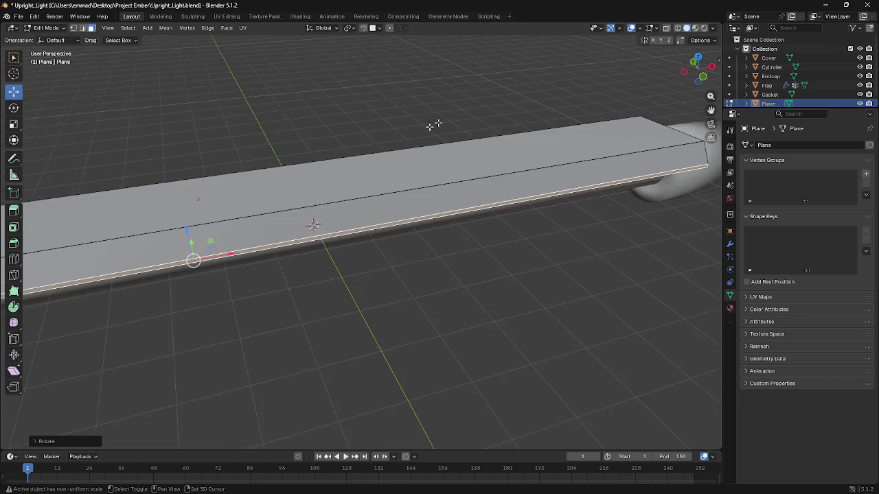
scroll(515, 116, up, 2)
shift+middle_drag(516, 116, 475, 124)
scroll(277, 142, down, 3)
mouse_move(277, 142)
middle_down()
mouse_move(334, 106)
mouse_move(386, 140)
middle_up()
Step: Undo the tilt and slide the selected edge along X so the strip slants toward the tube
key(ctrl+z)
key(ctrl+z)
scroll(425, 222, up, 3)
middle_drag(424, 222, 402, 222)
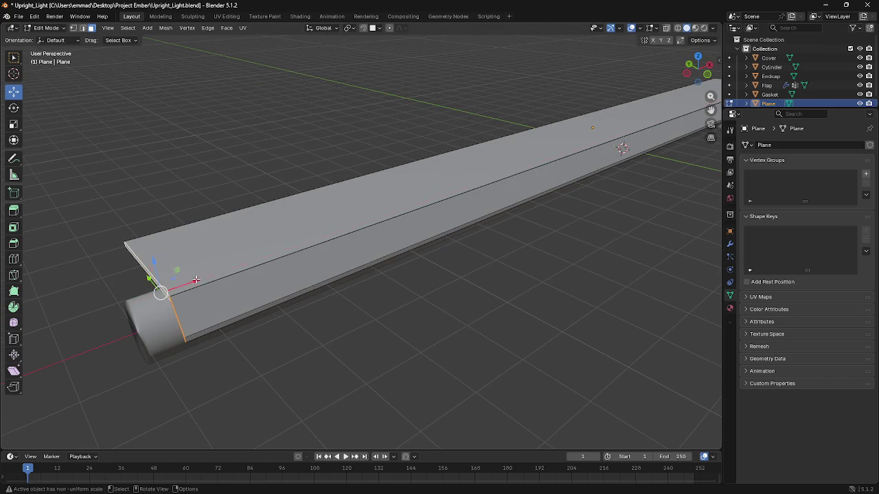
drag(196, 281, 162, 289)
mouse_move(331, 271)
middle_down()
mouse_move(343, 254)
mouse_move(324, 255)
mouse_move(149, 400)
mouse_move(200, 251)
mouse_move(151, 261)
mouse_move(223, 244)
middle_up()
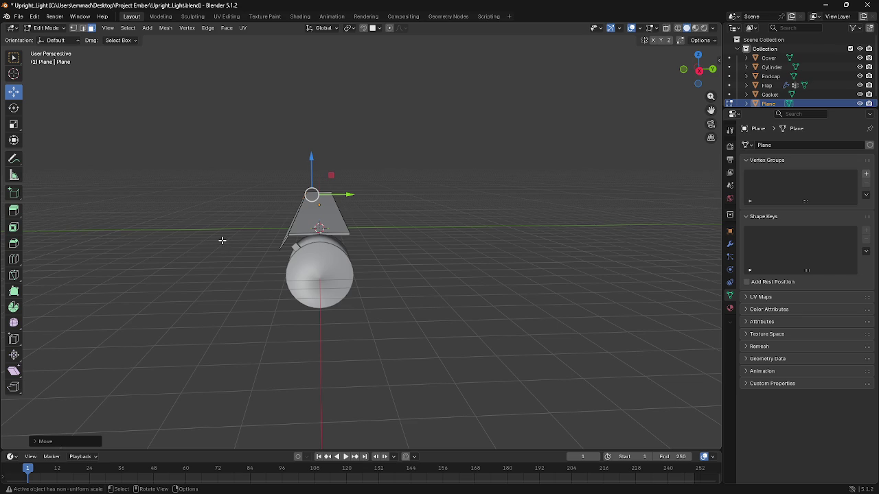
middle_drag(223, 235, 372, 239)
Step: Bevel a selected corner vertex of the plate
click(374, 240)
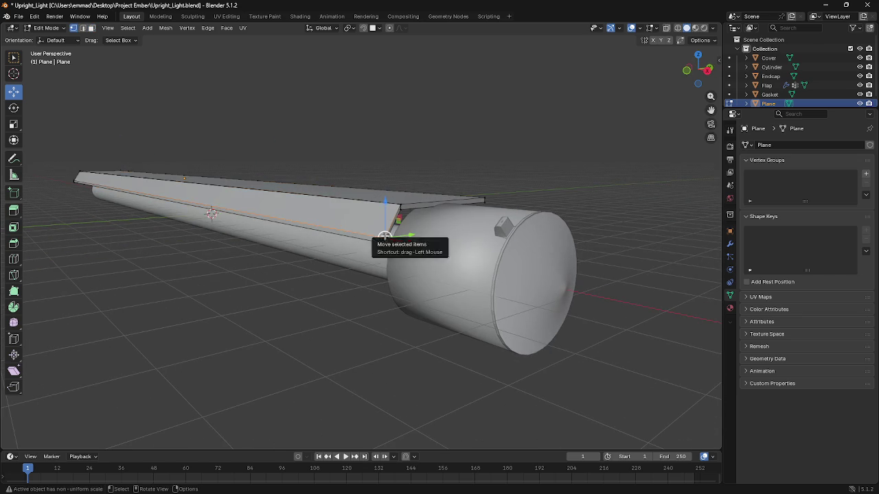
key(KP_Decimal)
scroll(384, 236, down, 4)
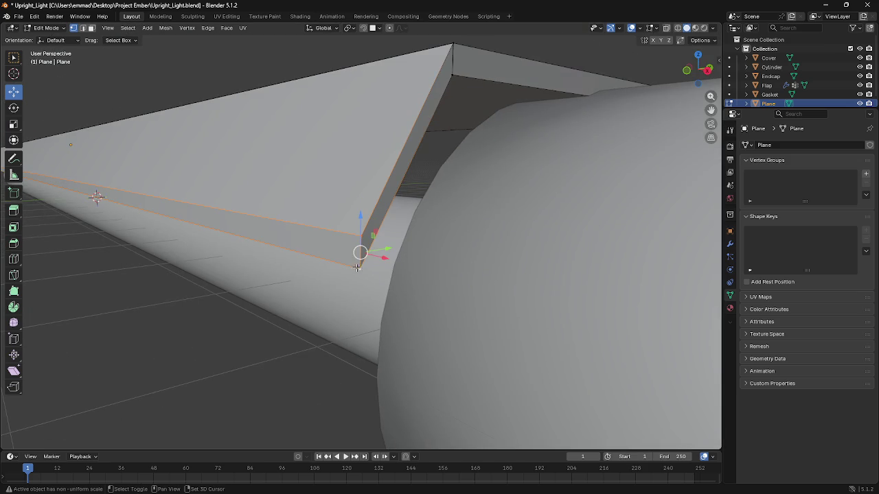
key(ctrl+b)
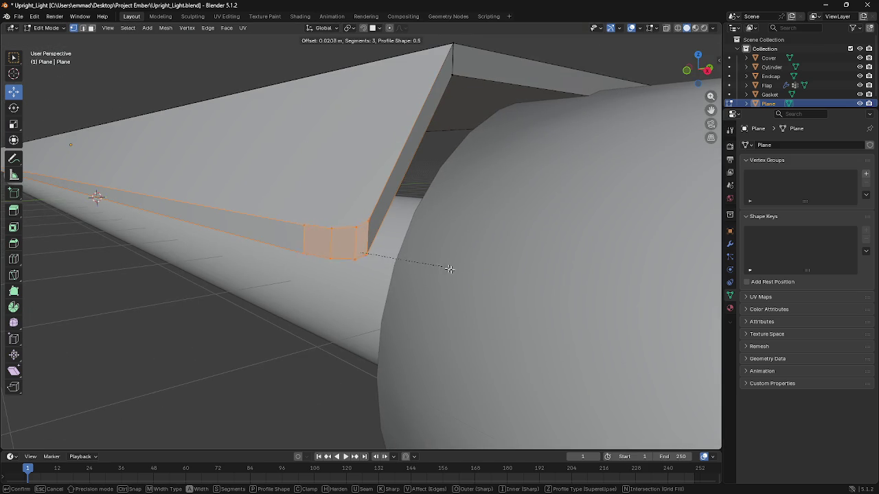
click(522, 282)
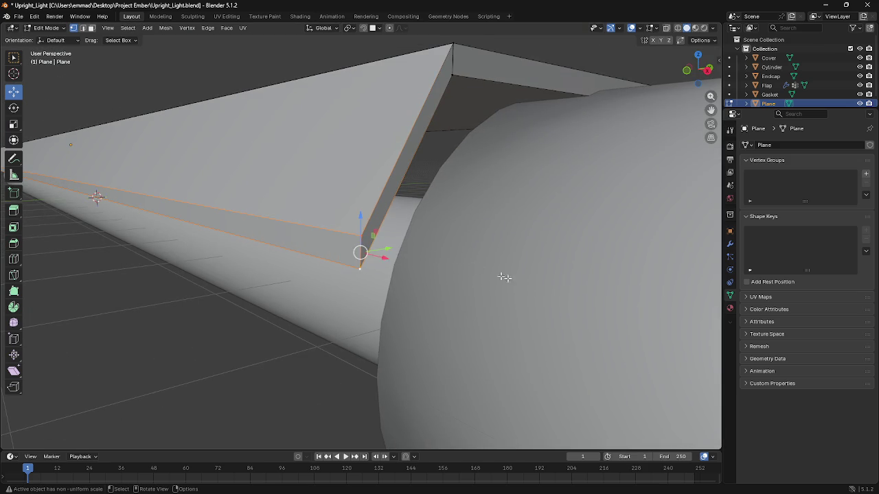
Step: Bevel the strip along the plate's long edge
middle_drag(508, 278, 29, 166)
click(43, 175)
key(ctrl+b)
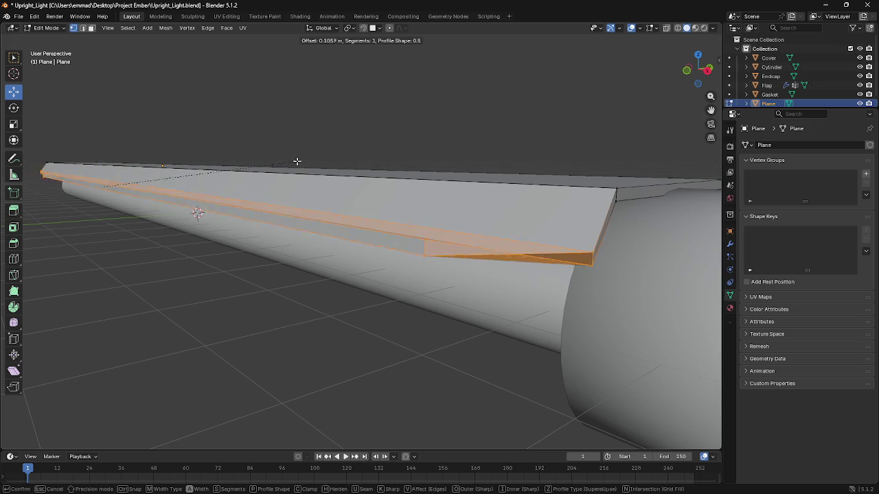
click(274, 190)
mouse_move(275, 191)
middle_down()
mouse_move(332, 254)
mouse_move(229, 210)
mouse_move(206, 213)
mouse_move(322, 204)
mouse_move(181, 235)
mouse_move(448, 241)
mouse_move(121, 231)
mouse_move(188, 219)
mouse_move(181, 228)
middle_up()
key(Tab)
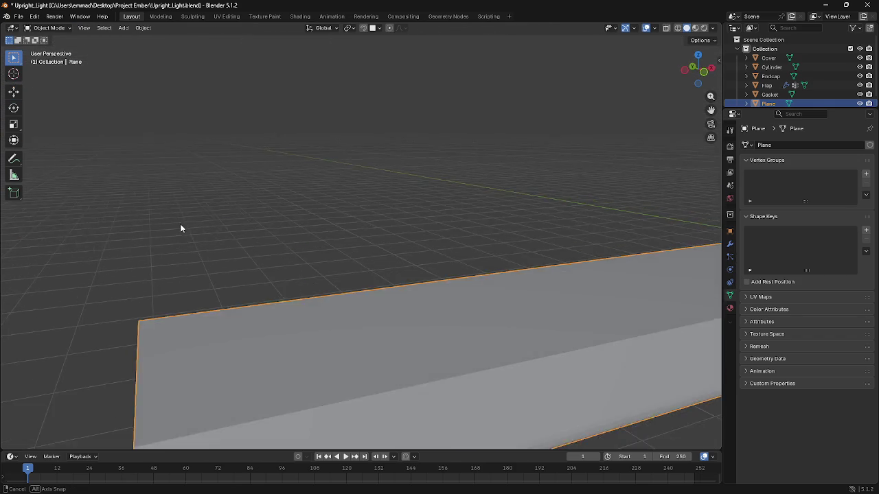
scroll(182, 221, down, 5)
key(Tab)
Step: Select the edge path along the strip and bevel it, cancelling a stray scale
click(203, 386)
ctrl+click(227, 380)
key(n)
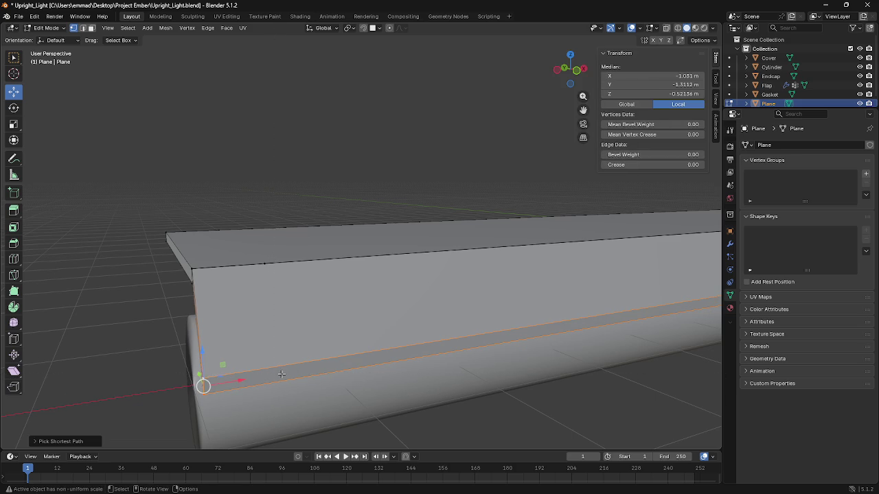
key(ctrl+b)
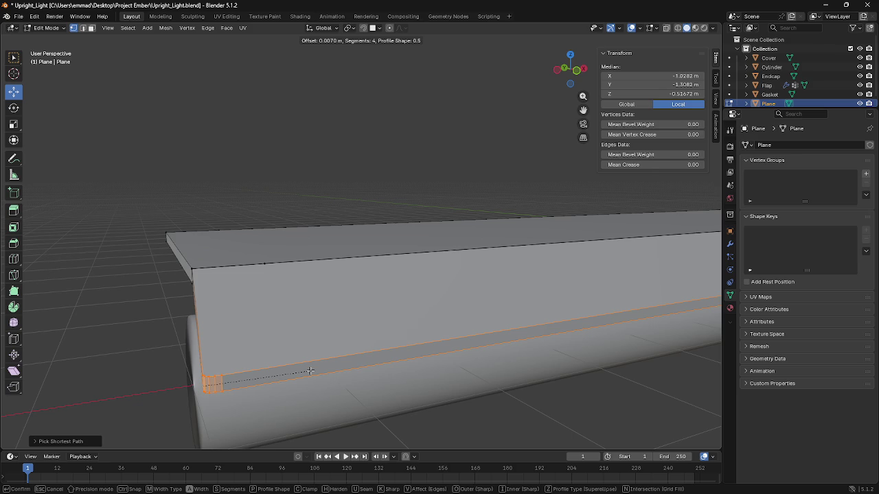
click(310, 370)
middle_drag(312, 371, 322, 363)
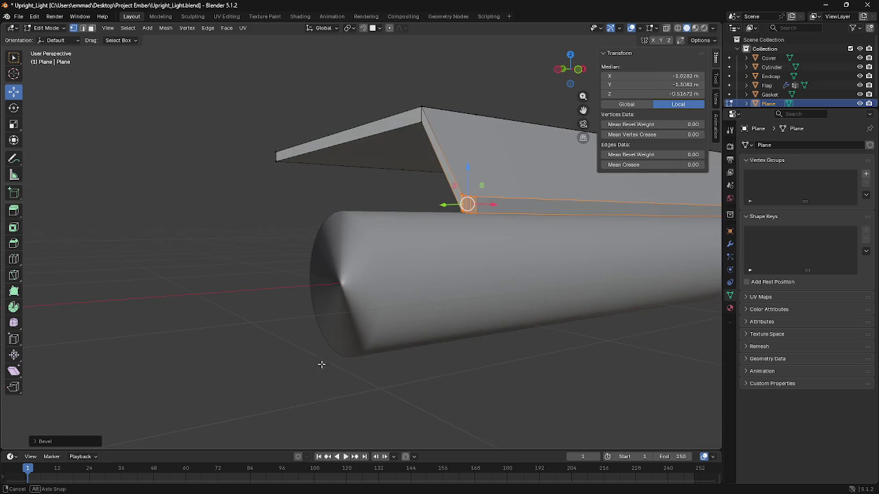
key(s)
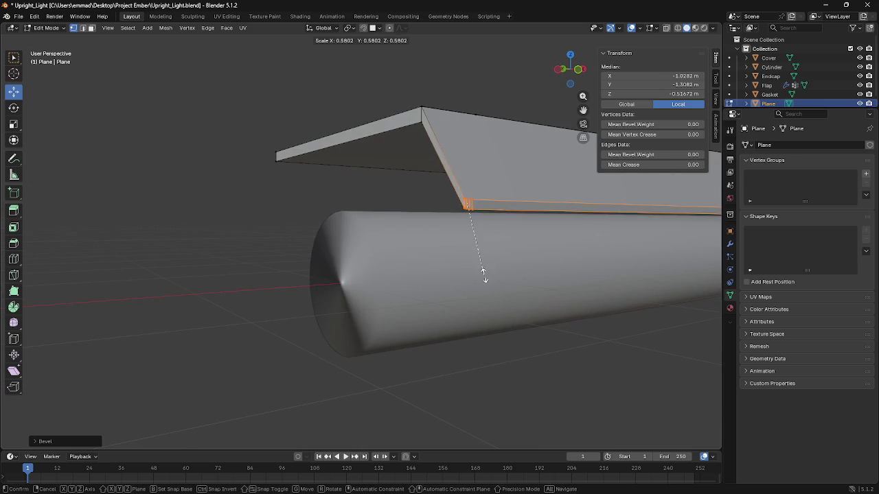
right_click(480, 275)
Step: Round the plate's long lower edge with a 4-segment, 0.007 m bevel and return to Object Mode
mouse_move(481, 275)
middle_down()
mouse_move(545, 276)
mouse_move(197, 328)
middle_up()
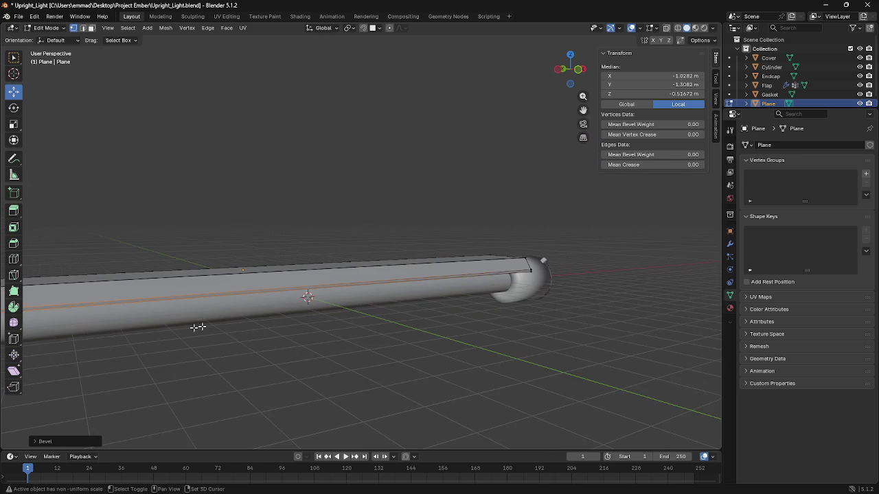
shift+click(534, 271)
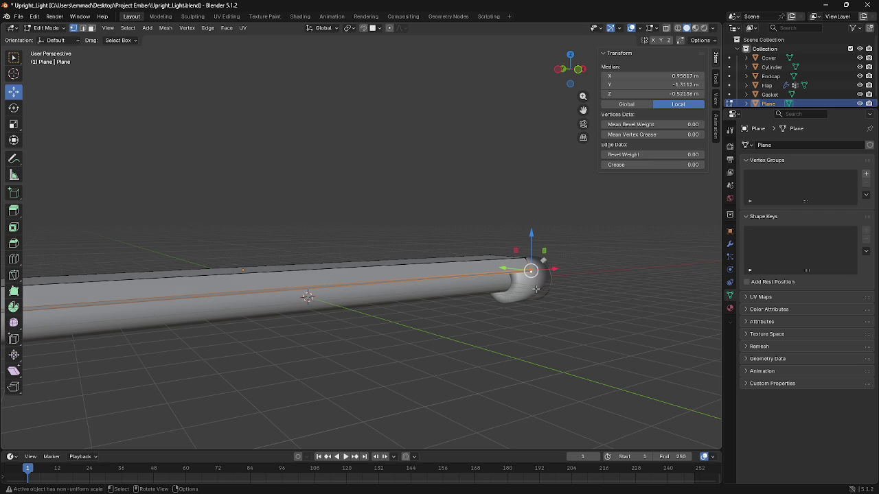
key(KP_Decimal)
middle_drag(534, 291, 467, 304)
key(ctrl+b)
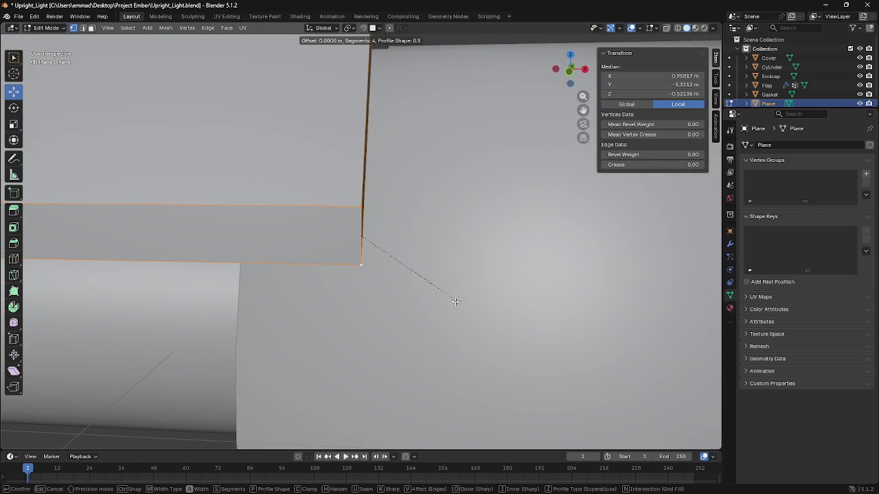
key(Escape)
key(Num_Lock)
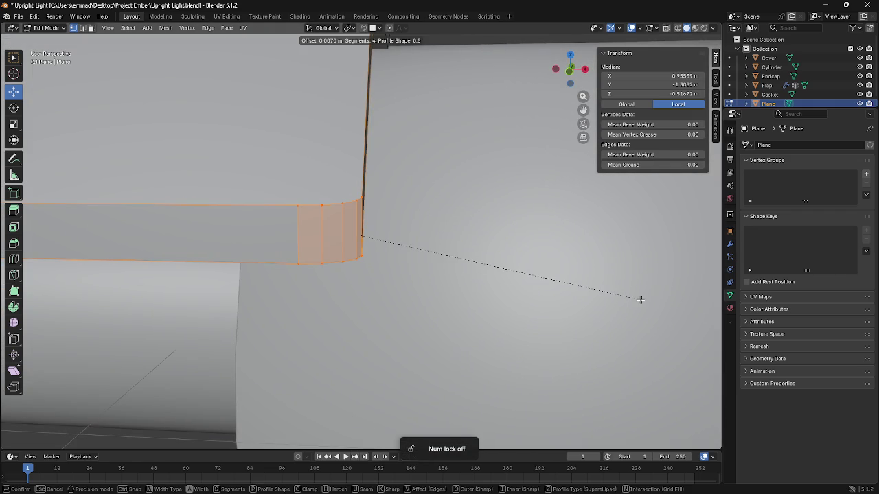
click(640, 300)
scroll(543, 314, down, 3)
key(Tab)
mouse_move(543, 313)
middle_down()
mouse_move(437, 327)
mouse_move(364, 291)
mouse_move(298, 281)
mouse_move(525, 267)
middle_up()
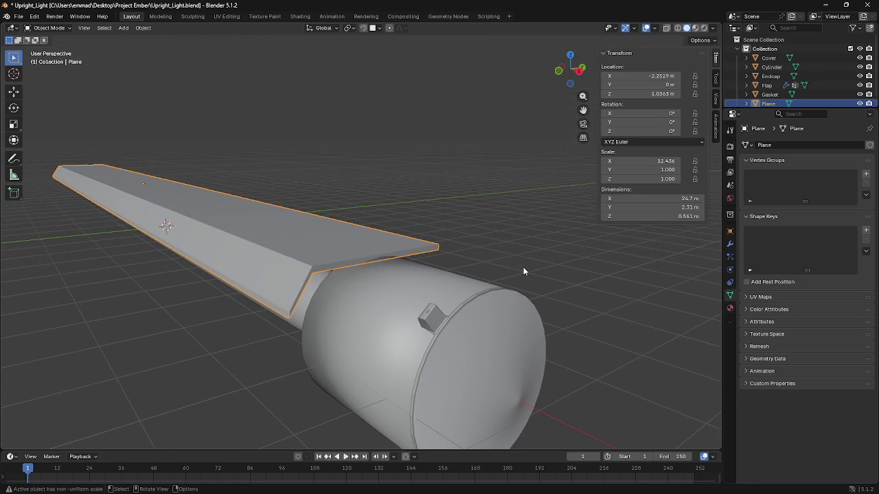
Step: Enter Edit Mode and select the fold's corner vertex, cancelling a first bevel attempt
middle_drag(388, 264, 308, 272)
key(Tab)
click(255, 353)
click(289, 281)
key(b)
key(ctrl+b)
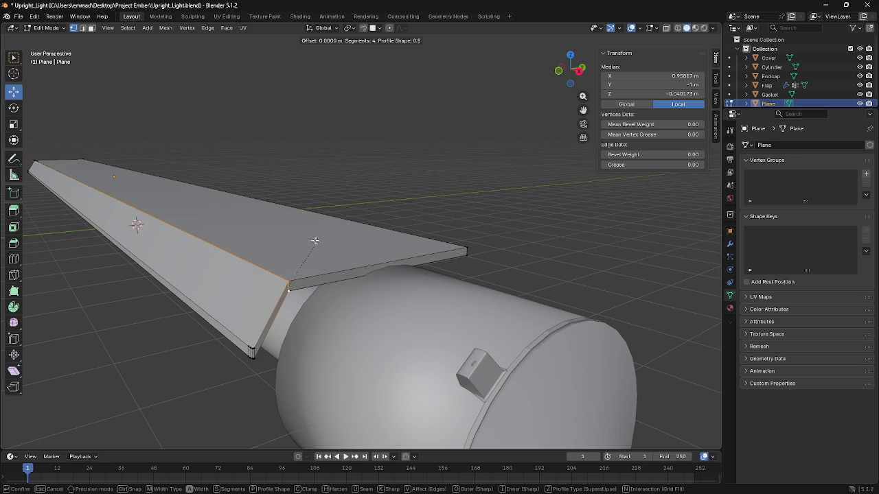
key(Escape)
Step: Widen a vertex bevel on the fold corner vertex
scroll(403, 355, up, 3)
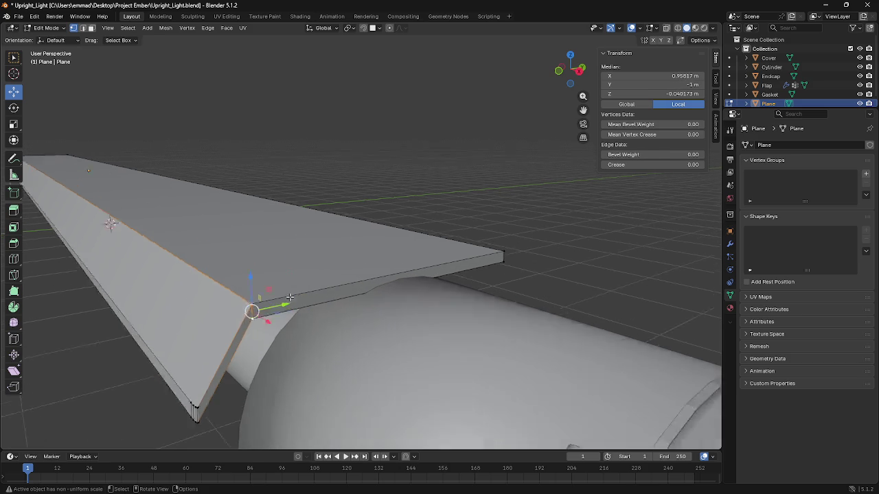
click(226, 320)
key(ctrl+shift+b)
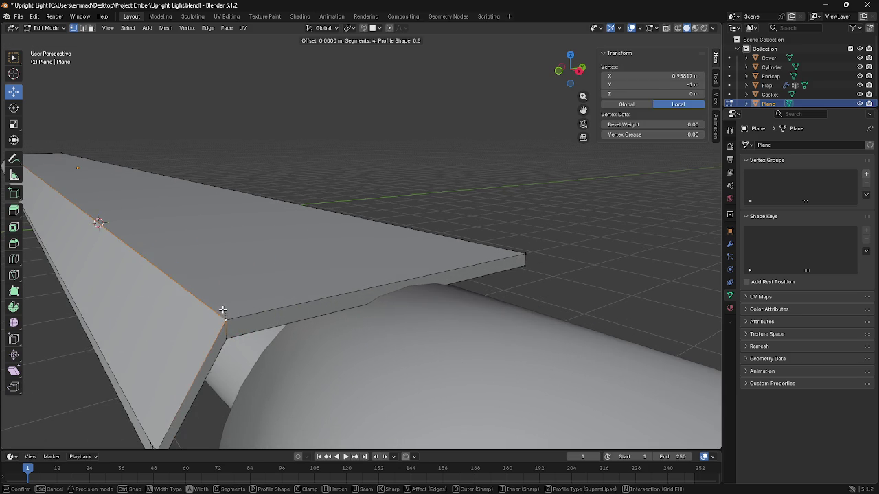
middle_drag(222, 318, 386, 239)
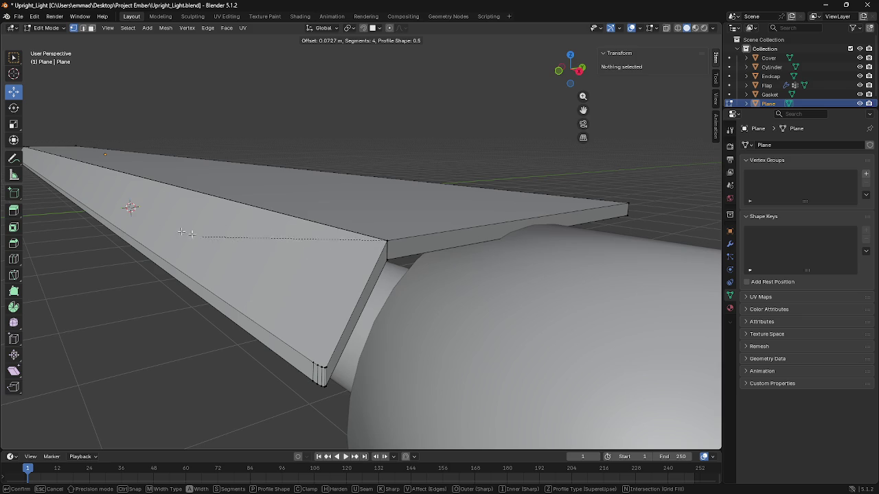
click(449, 277)
scroll(403, 243, up, 2)
scroll(414, 259, up, 1)
Step: Bevel the slanted fold edge, then undo both that and the corner bevel
click(431, 240)
click(407, 263)
right_click(453, 281)
key(Escape)
key(ctrl+b)
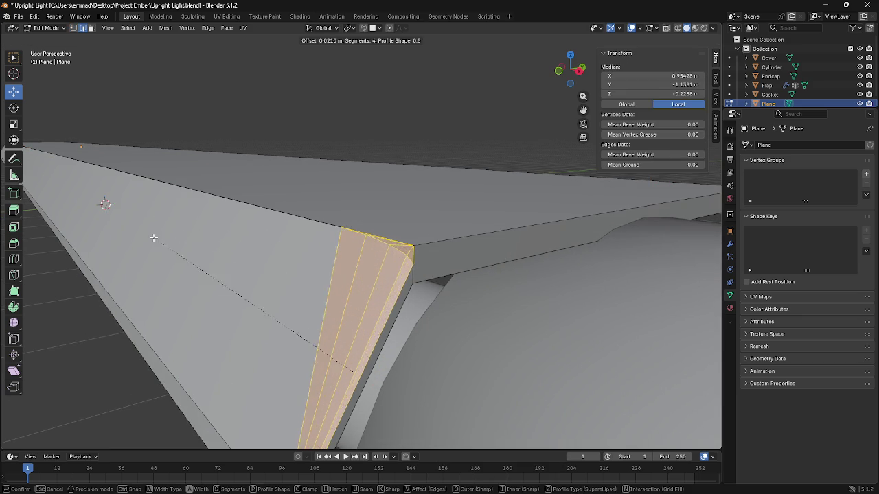
click(199, 241)
scroll(204, 247, down, 2)
middle_drag(206, 251, 279, 275)
key(ctrl+z)
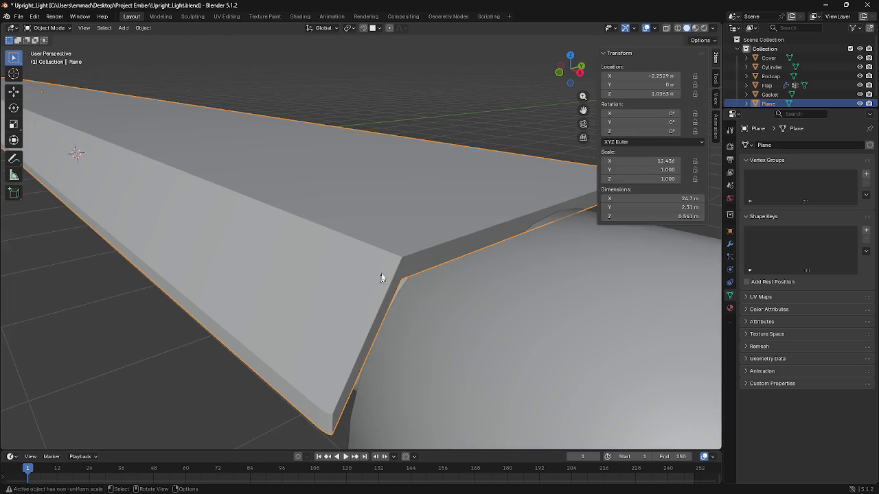
key(ctrl+z)
key(ctrl+z)
Step: Reposition the fold's corner vertex and try merging it with its neighbour
key(b)
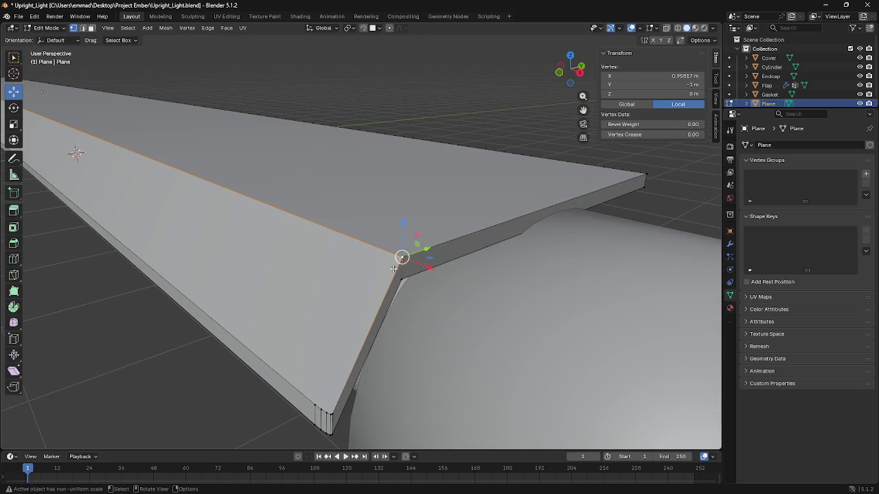
key(g)
click(380, 270)
shift+click(405, 258)
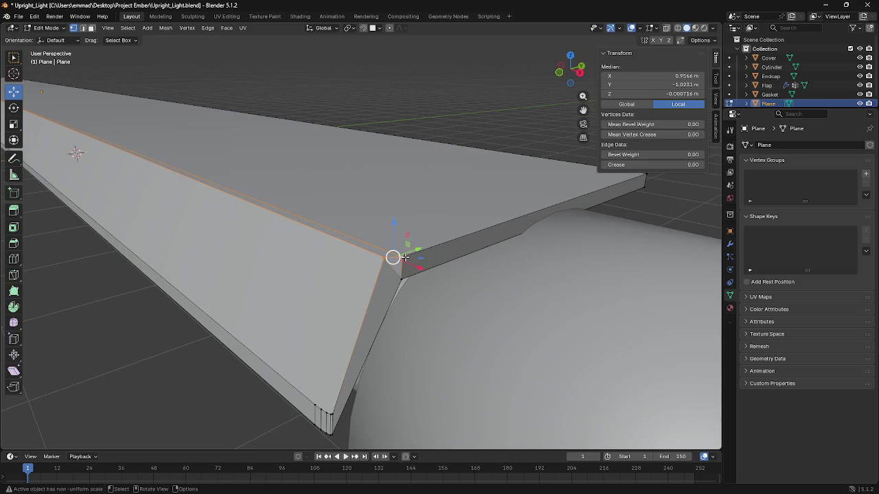
click(405, 258)
key(g)
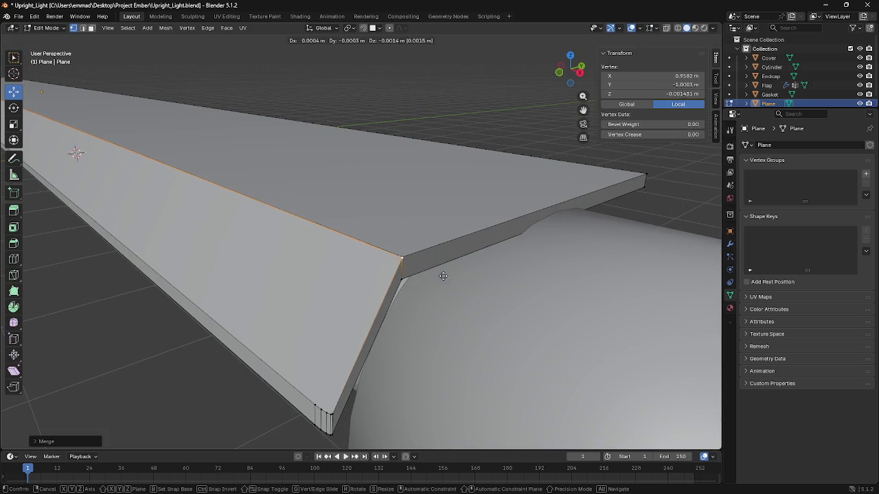
click(406, 262)
shift+click(403, 258)
key(m)
click(402, 257)
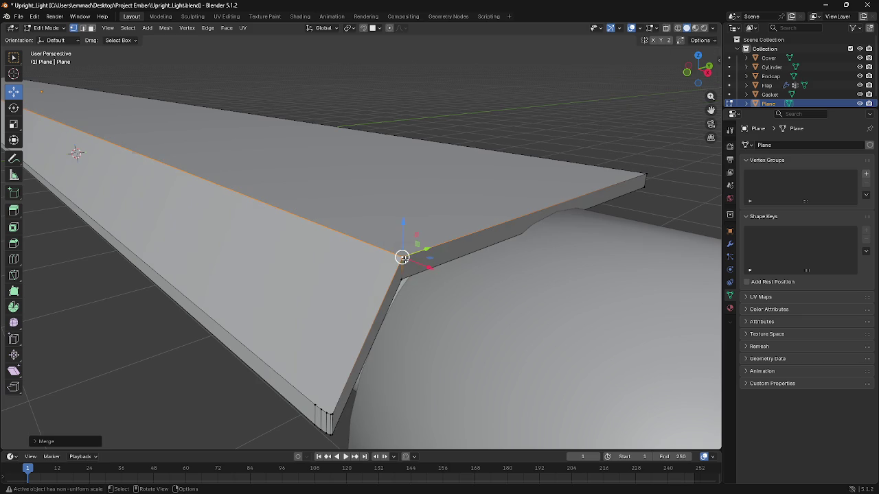
key(ctrl+z)
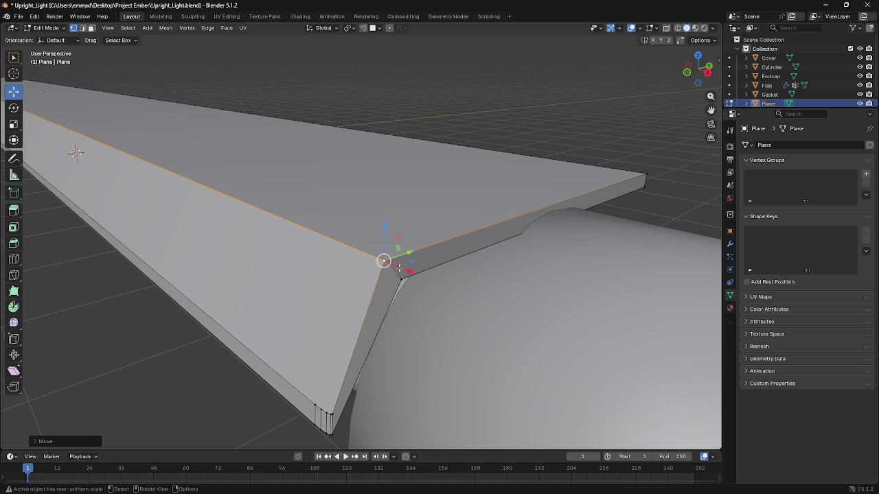
key(ctrl+shift+z)
Step: Nudge the corner vertex into place and merge the vertices At Last
key(ctrl+b)
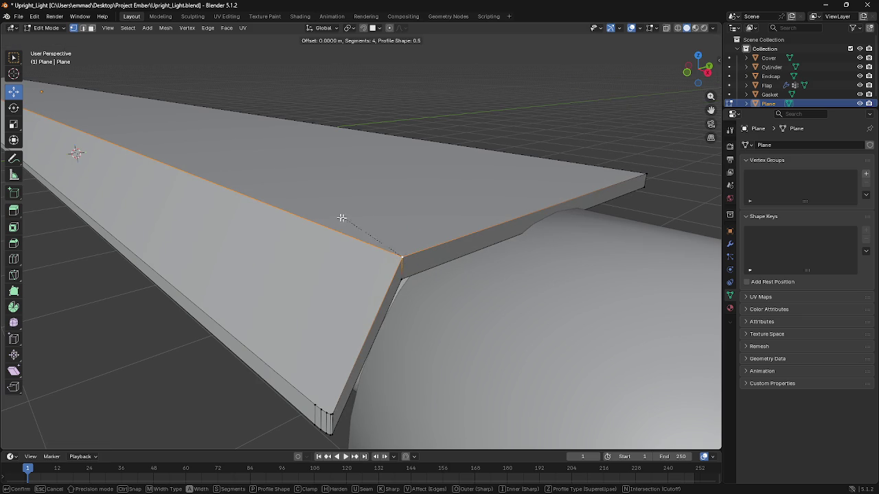
key(n)
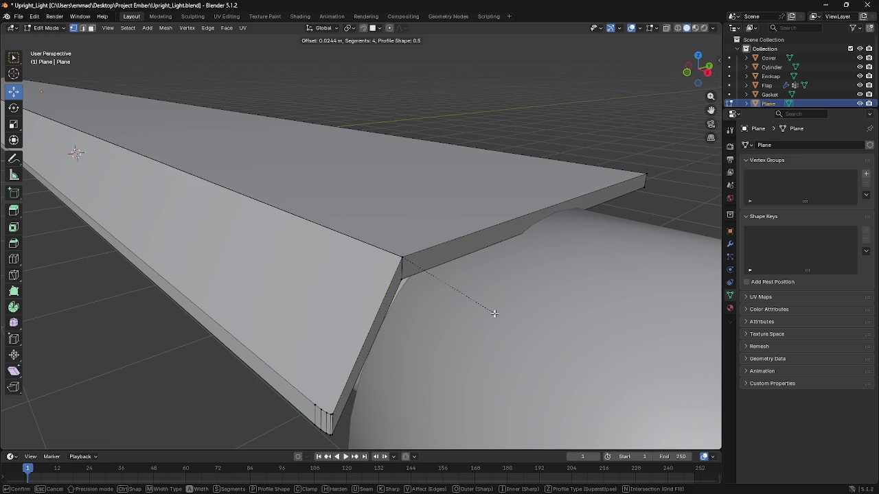
key(Escape)
key(ctrl+b)
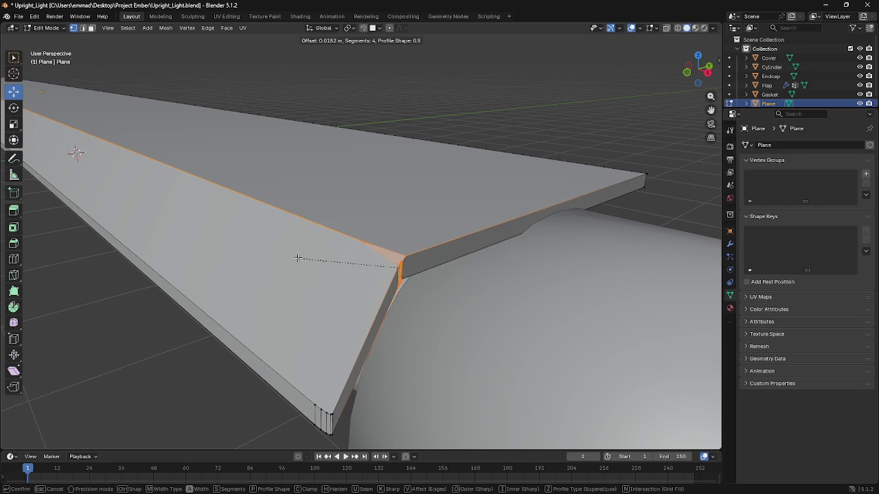
key(Escape)
click(402, 267)
scroll(402, 267, up, 2)
mouse_move(423, 287)
mouse_down()
mouse_move(446, 308)
mouse_move(408, 313)
mouse_move(421, 304)
mouse_up()
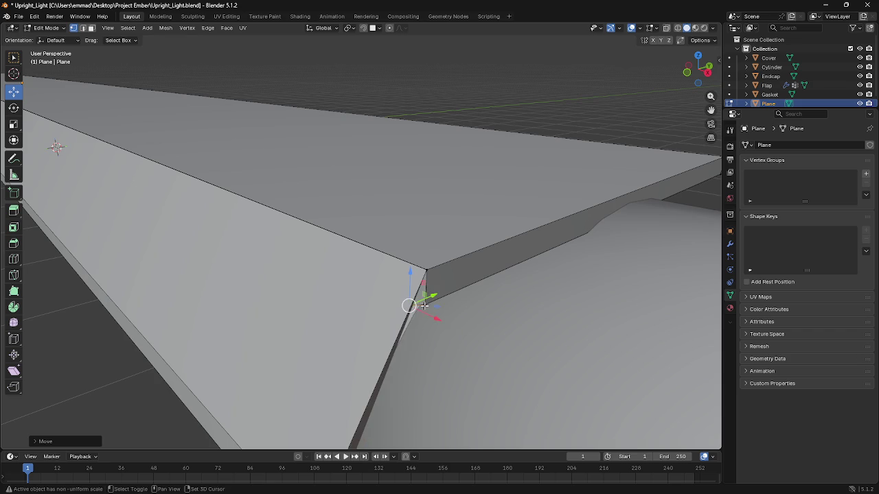
key(m)
click(432, 305)
Step: Apply a vertex bevel at the fold corner and return to Object Mode
mouse_move(432, 305)
middle_down()
mouse_move(378, 269)
mouse_move(362, 282)
middle_up()
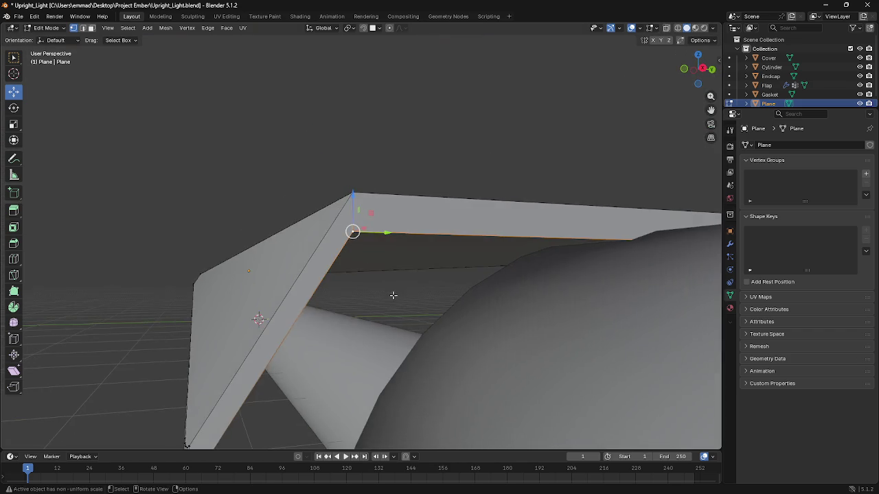
key(ctrl+shift+b)
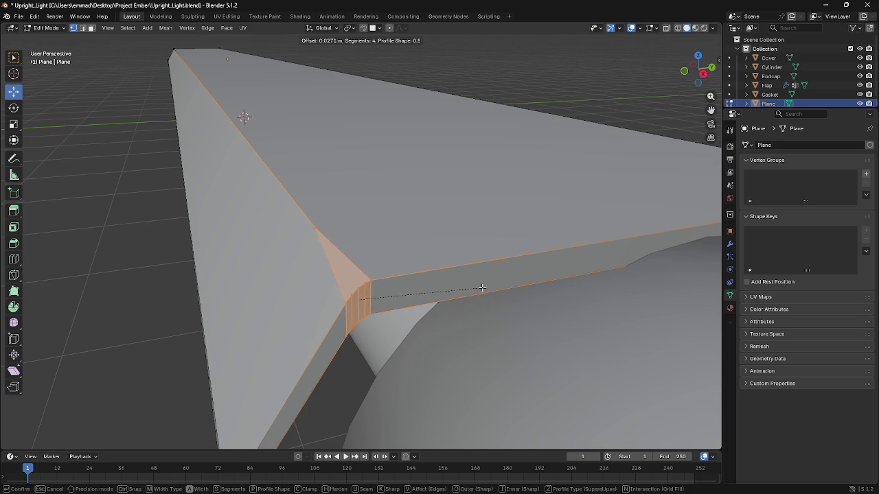
click(444, 282)
key(Tab)
mouse_move(350, 286)
middle_down()
mouse_move(431, 303)
mouse_move(392, 314)
mouse_move(290, 306)
mouse_move(416, 312)
mouse_move(309, 298)
mouse_move(336, 297)
middle_up()
key(KP_Decimal)
scroll(295, 258, down, 5)
key(Tab)
key(Tab)
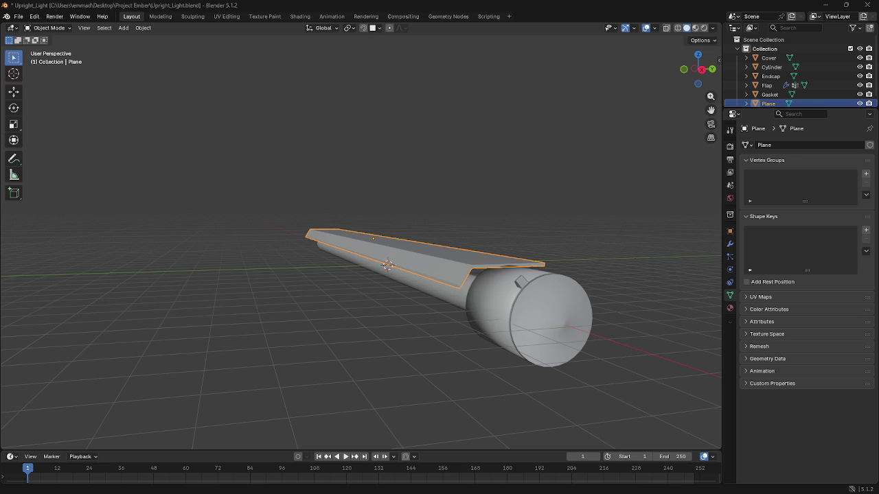
mouse_move(317, 341)
middle_down()
mouse_move(359, 323)
mouse_move(297, 341)
middle_up()
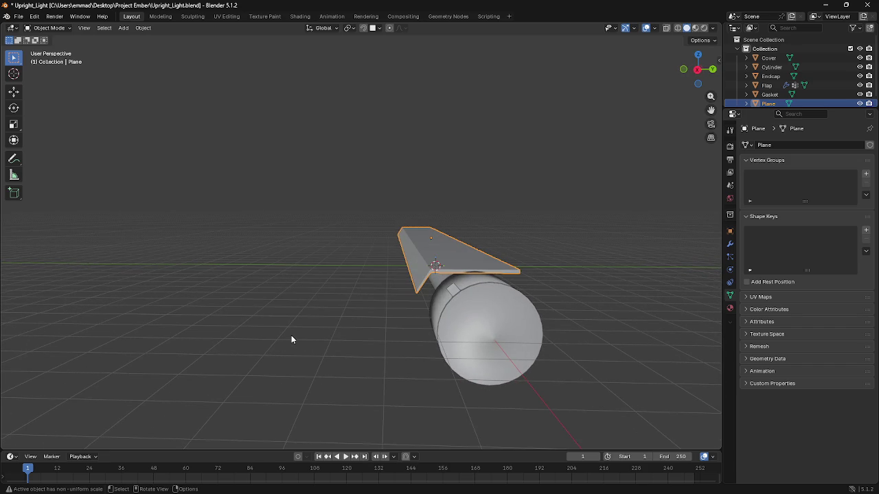
middle_drag(116, 341, 345, 334)
middle_drag(292, 298, 143, 284)
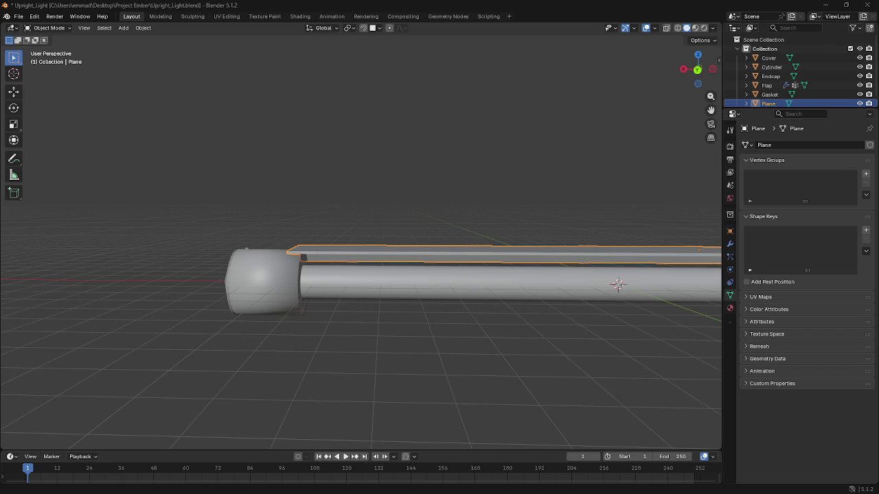
middle_drag(367, 291, 364, 308)
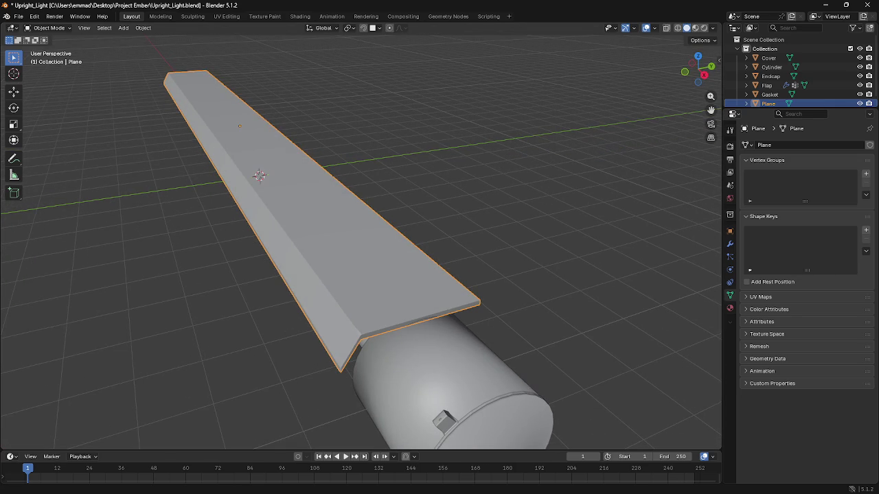
middle_drag(212, 306, 286, 291)
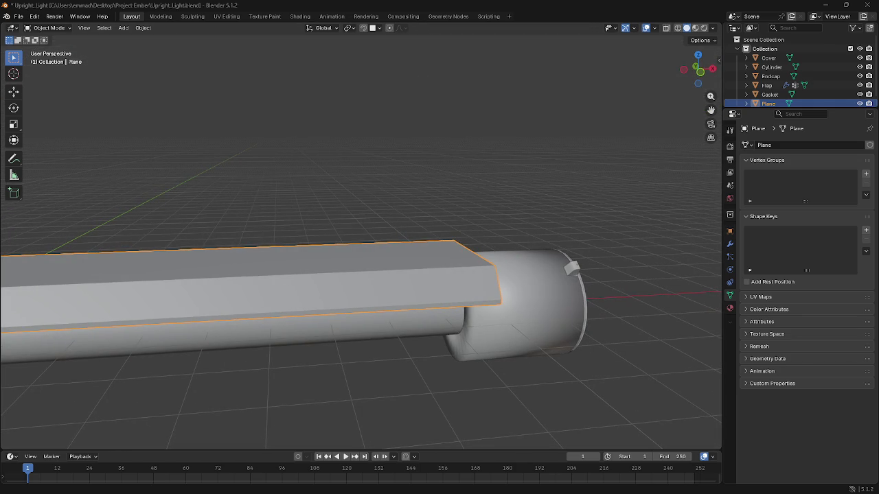
middle_drag(65, 384, 69, 412)
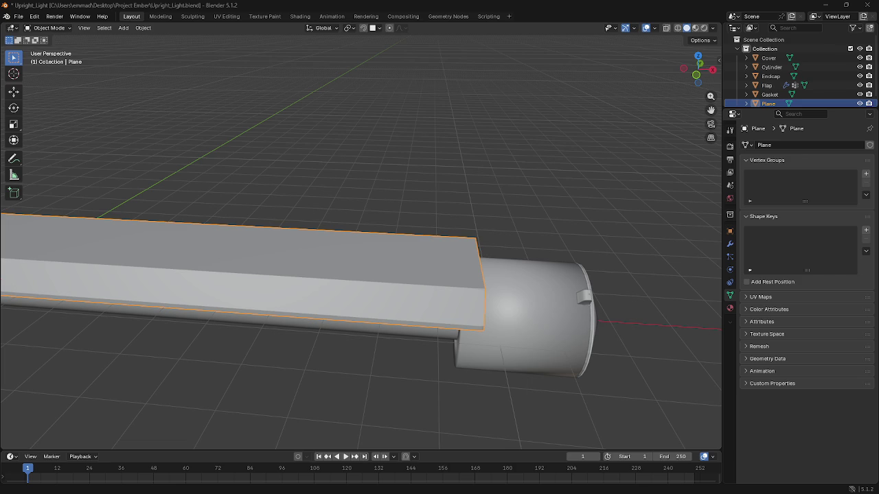
middle_drag(216, 288, 135, 270)
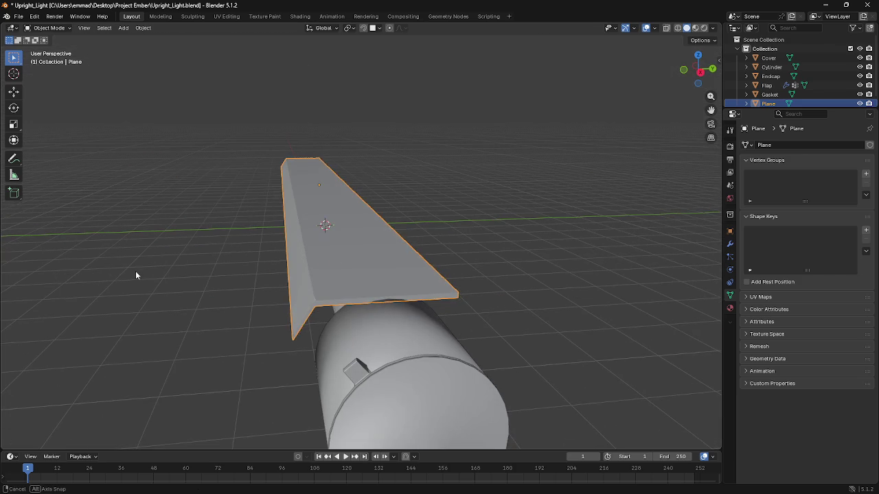
Step: Inspect the lowered plate and flap from several angles, then bring up the Add > Mesh list
scroll(135, 268, up, 1)
scroll(135, 265, up, 1)
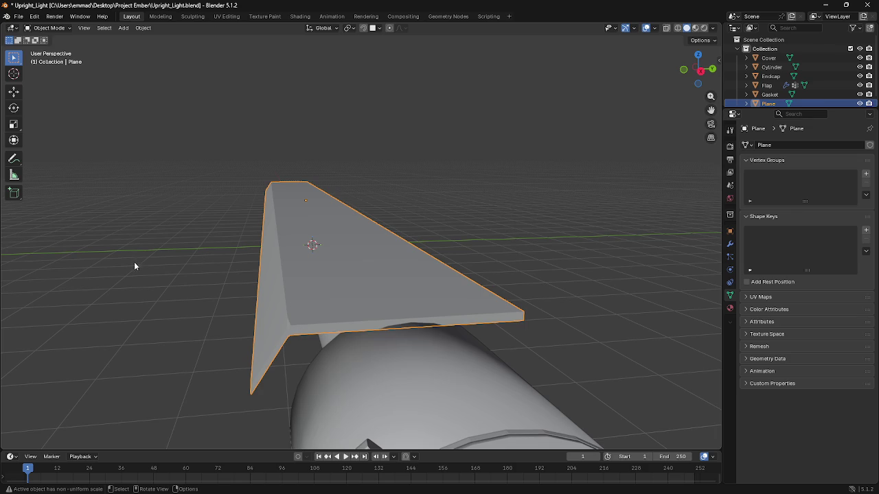
mouse_move(277, 267)
middle_down()
mouse_move(237, 272)
mouse_move(233, 256)
middle_up()
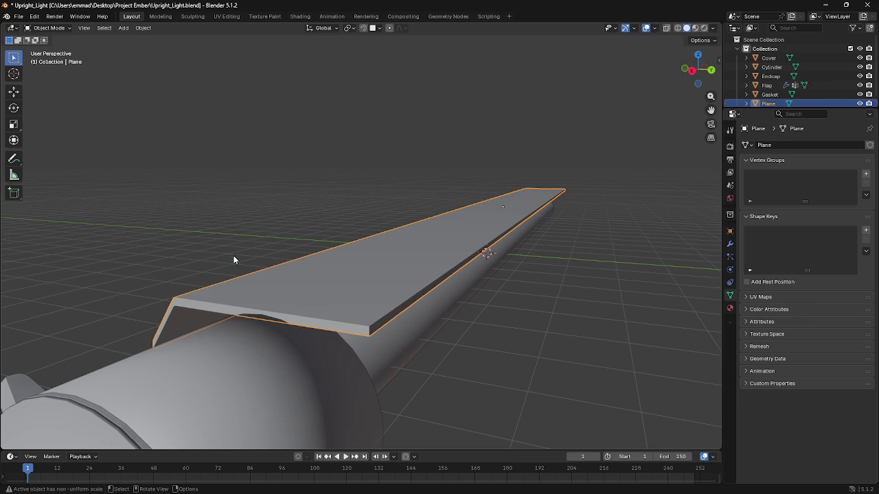
key(alt+Tab)
click(217, 234)
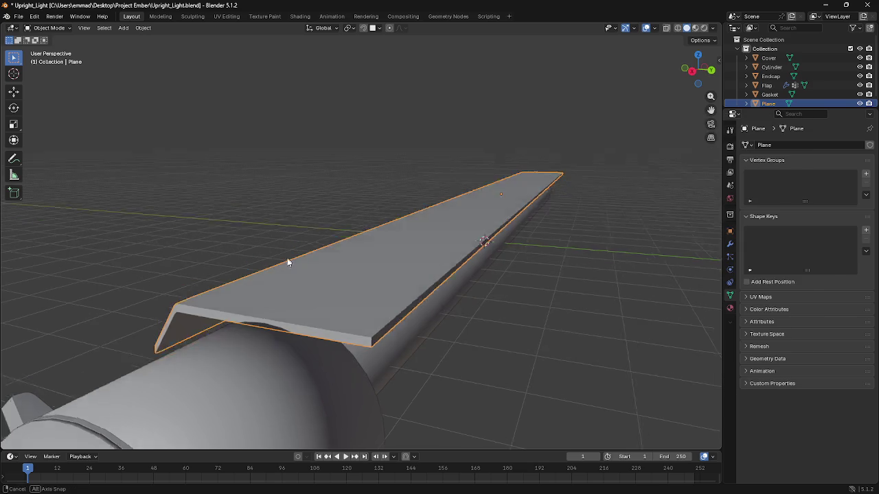
mouse_move(286, 264)
middle_down()
mouse_move(257, 246)
mouse_move(263, 276)
middle_up()
key(Tab)
key(Tab)
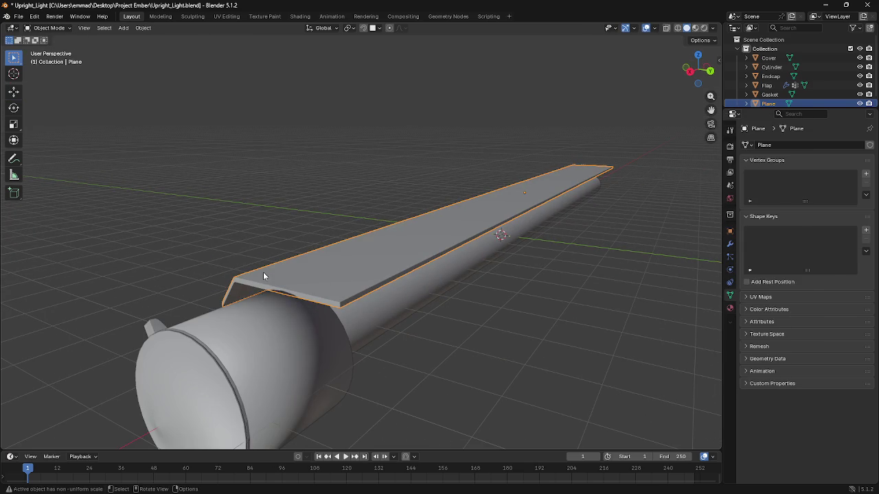
middle_drag(412, 241, 470, 217)
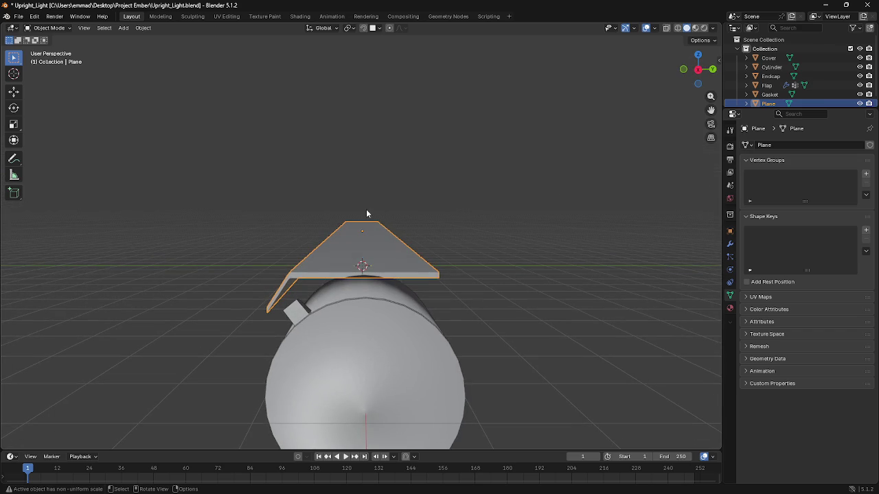
middle_drag(324, 278, 365, 275)
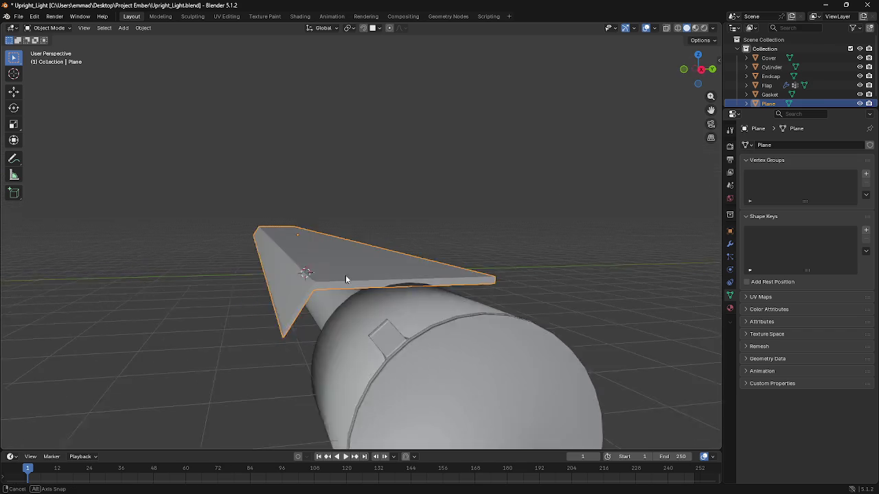
key(shift+a)
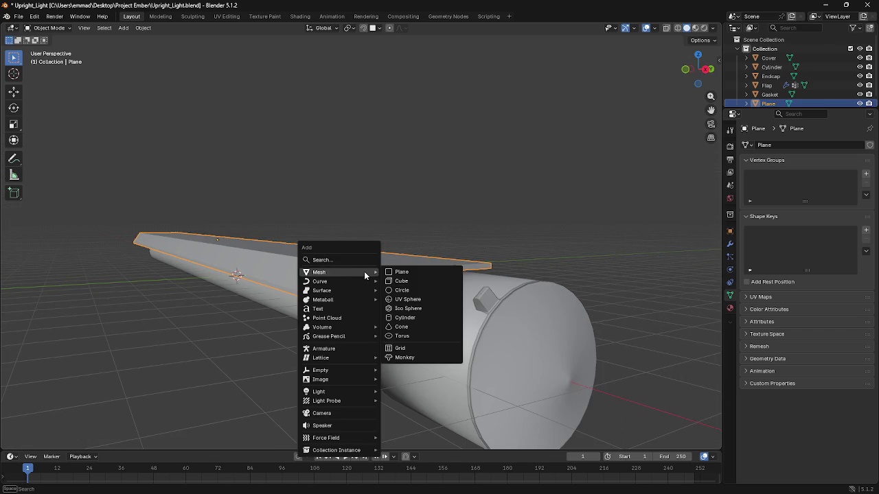
Step: Deselect the plate and add a new cube to the scene
key(Escape)
click(447, 212)
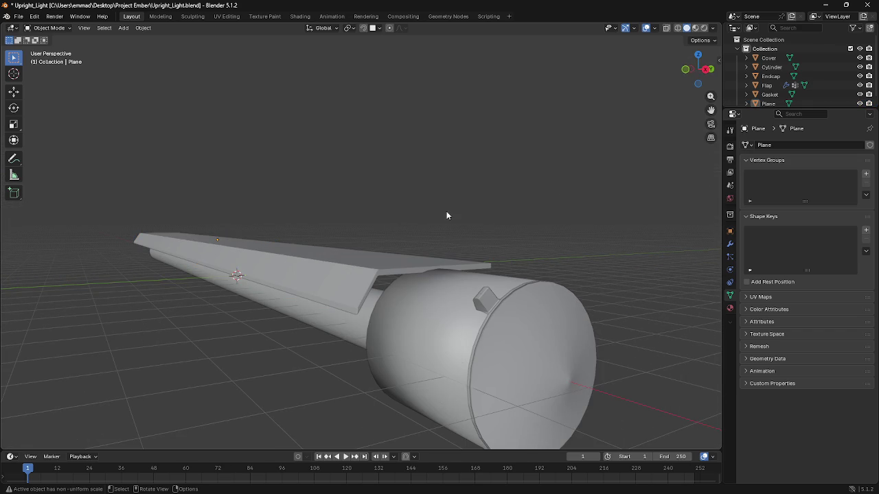
key(shift+a)
click(481, 222)
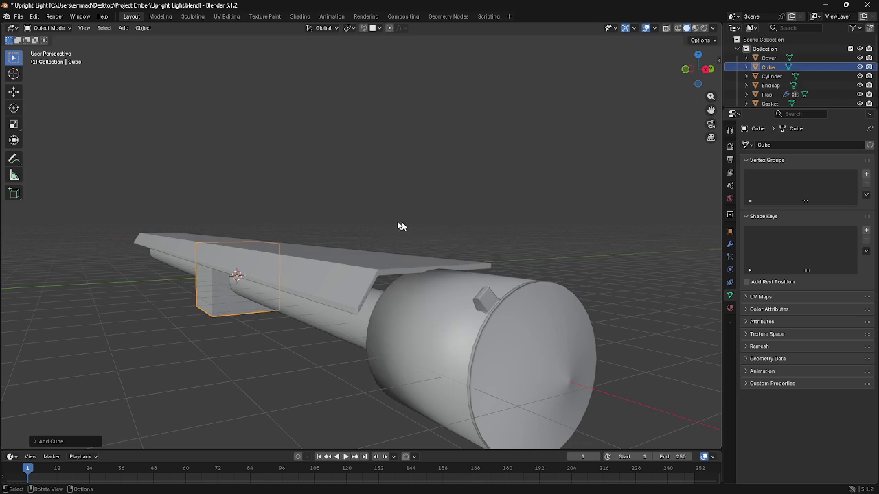
middle_drag(402, 221, 481, 230)
Step: Move the cube along X over the end housing, then raise it along Z
key(g)
key(x)
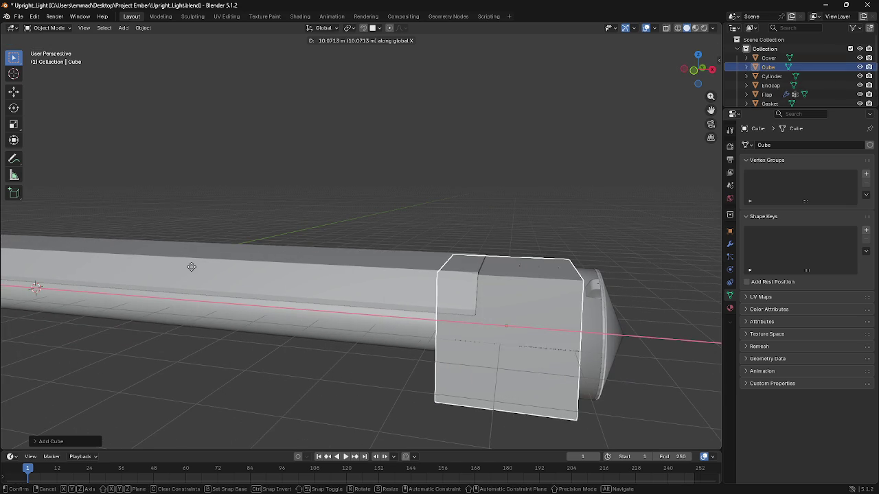
click(191, 267)
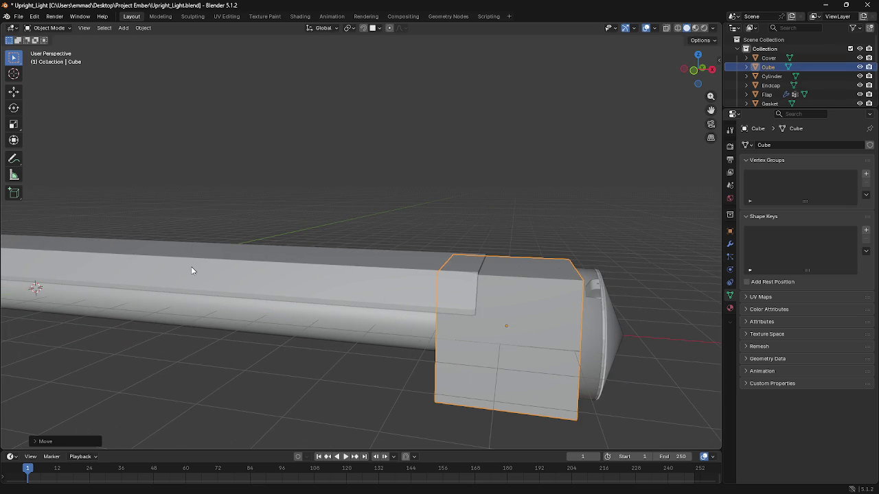
key(g)
key(x)
key(z)
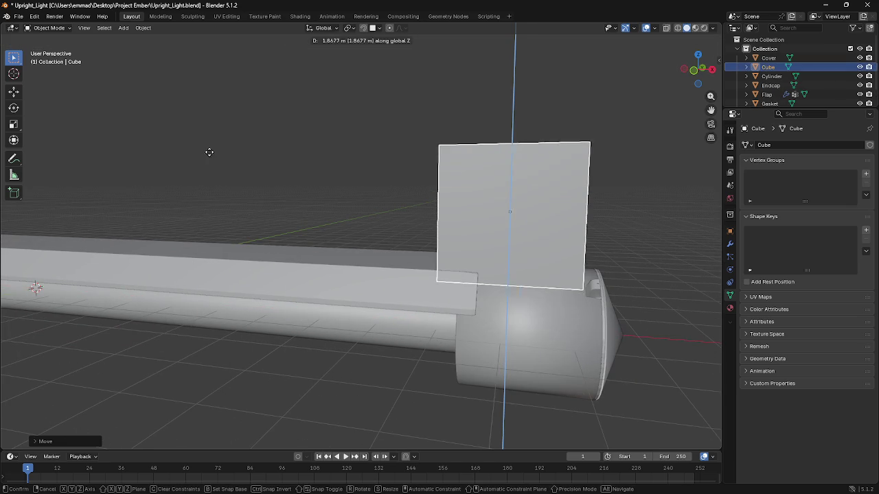
click(210, 143)
middle_drag(210, 143, 321, 241)
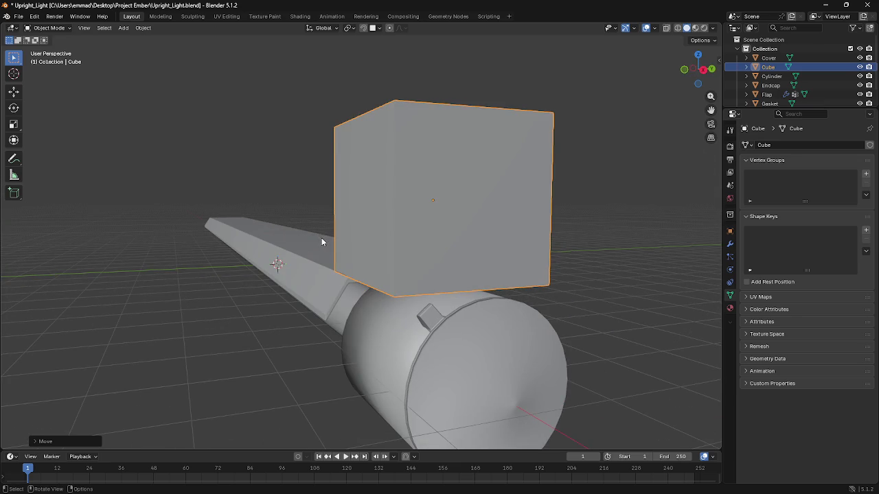
key(s)
key(Escape)
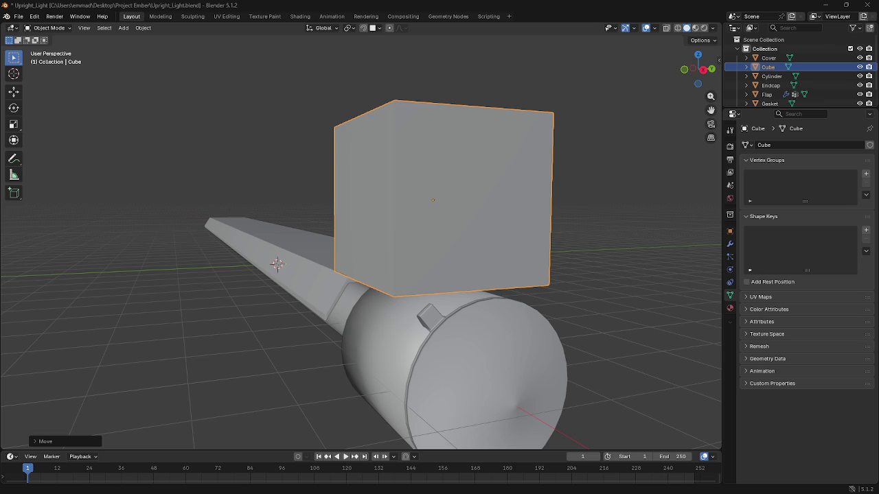
key(alt+Tab)
key(alt+Tab)
key(alt+Tab)
key(alt+Tab)
key(Escape)
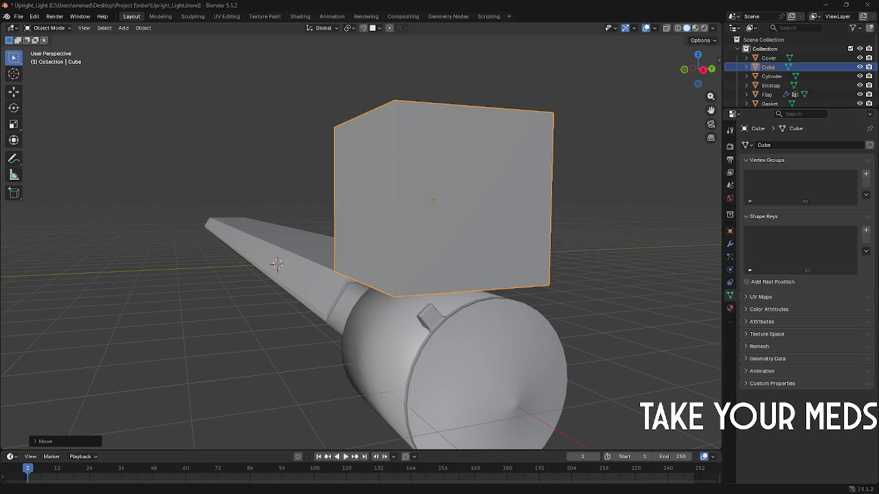
Step: Select the cube, flatten it along Z and shrink it evenly into a small slab
click(286, 232)
middle_drag(286, 232, 412, 231)
drag(412, 231, 365, 225)
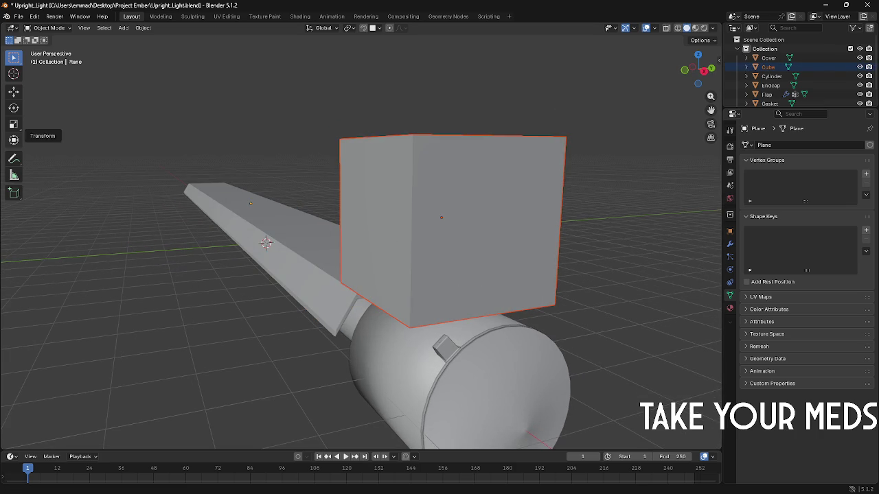
middle_drag(108, 159, 402, 199)
click(401, 199)
key(g)
key(x)
key(s)
key(z)
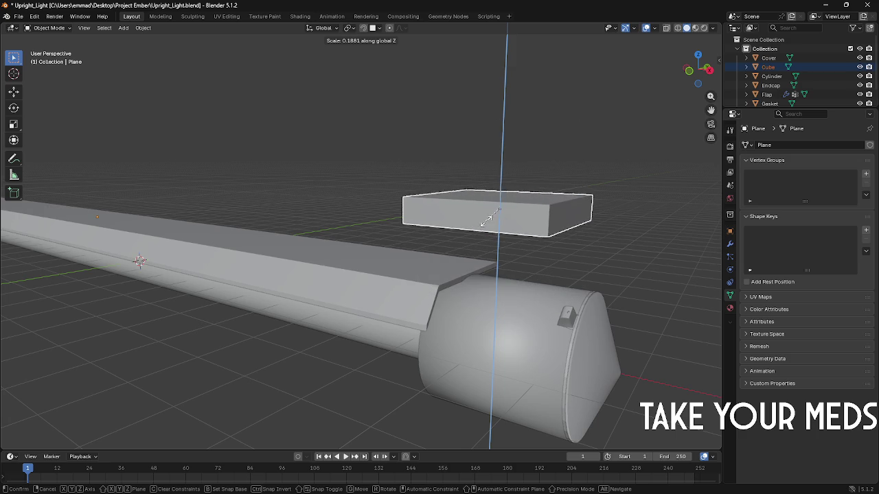
click(558, 236)
key(s)
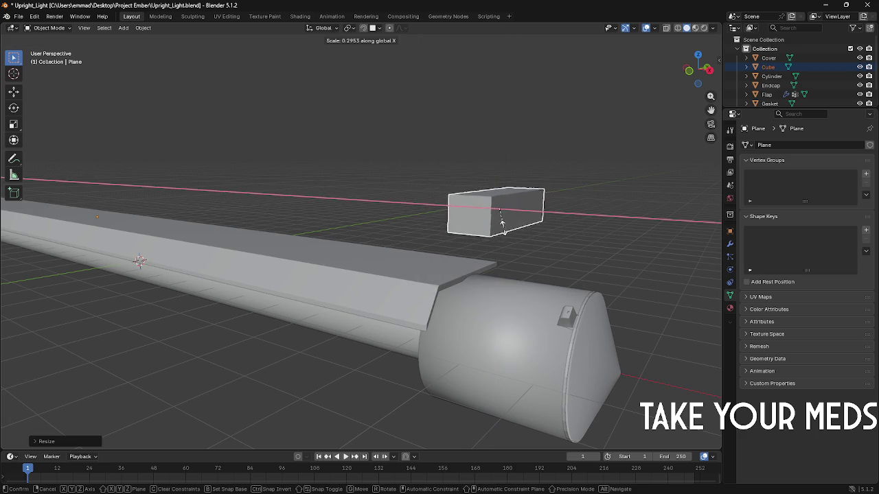
click(501, 231)
Step: Narrow the box along Y, lower it onto the lamp and slide it along X
middle_drag(502, 231, 470, 245)
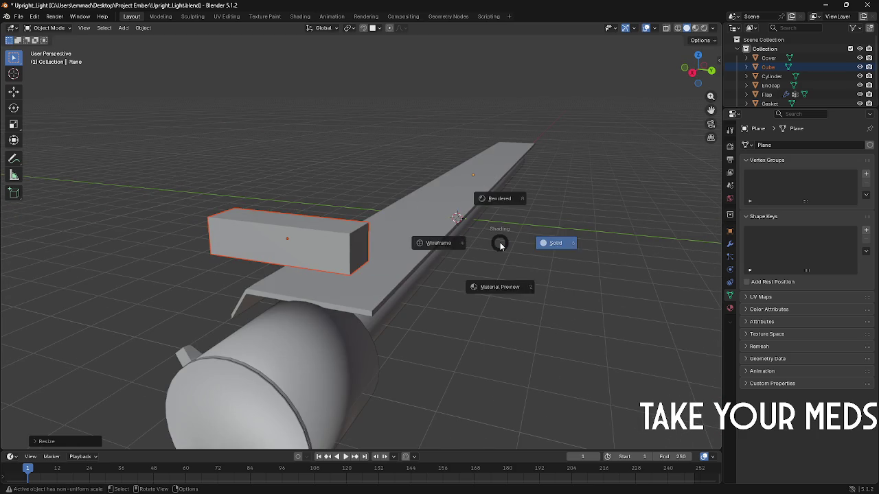
key(s)
key(y)
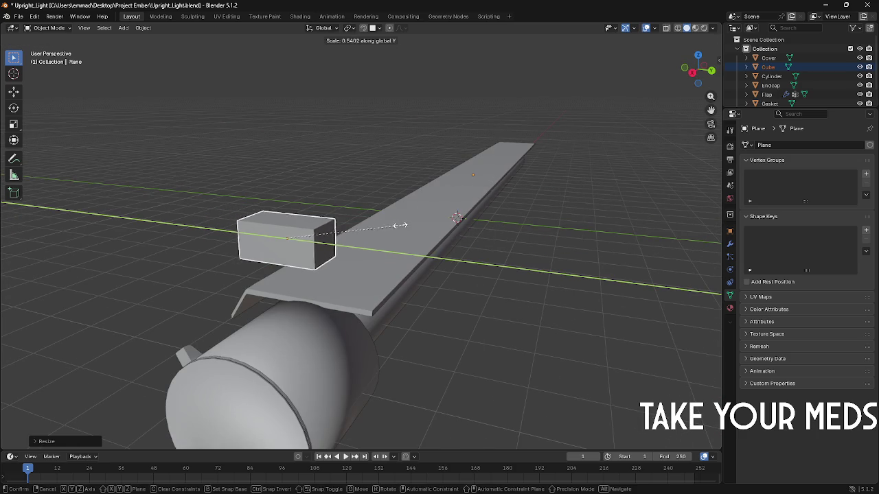
click(434, 226)
key(g)
key(z)
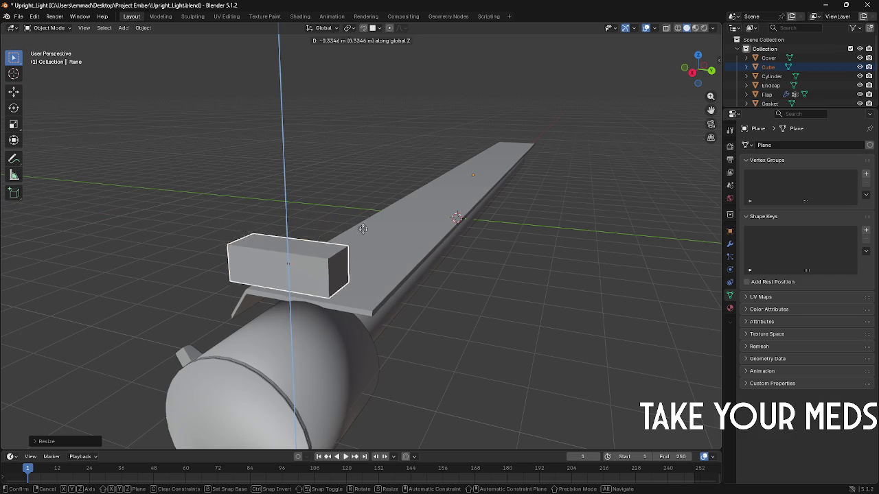
click(384, 274)
mouse_move(385, 275)
middle_down()
mouse_move(495, 270)
mouse_move(404, 277)
middle_up()
key(g)
key(x)
click(491, 270)
Step: Shift the box along Y to sit beside the folded plate
key(g)
key(x)
key(y)
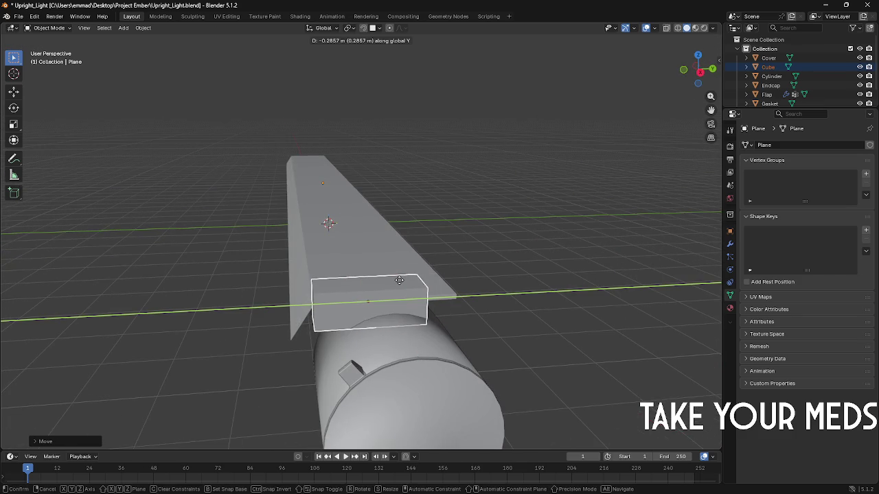
click(404, 281)
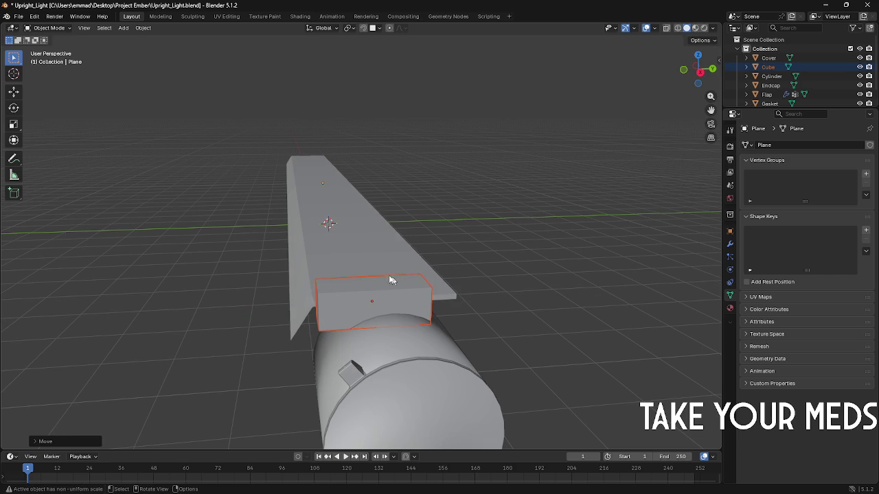
mouse_move(298, 234)
middle_down()
mouse_move(341, 235)
mouse_move(413, 267)
mouse_move(390, 259)
middle_up()
scroll(414, 268, up, 1)
scroll(425, 270, up, 3)
scroll(446, 272, up, 2)
scroll(389, 259, up, 3)
Step: In Edit Mode, rescale the box's mesh along Y, then return to Object Mode
key(Tab)
key(Tab)
scroll(395, 257, down, 3)
key(Tab)
key(s)
key(z)
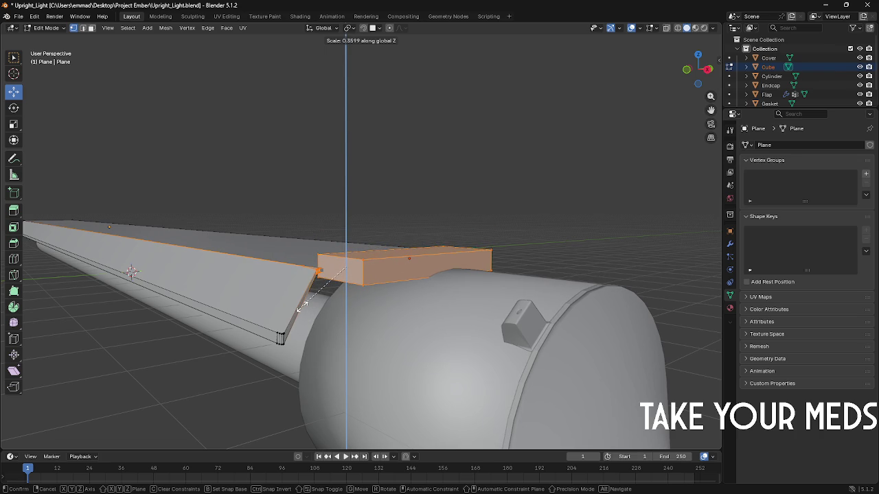
alt+middle_drag(560, 241, 526, 252)
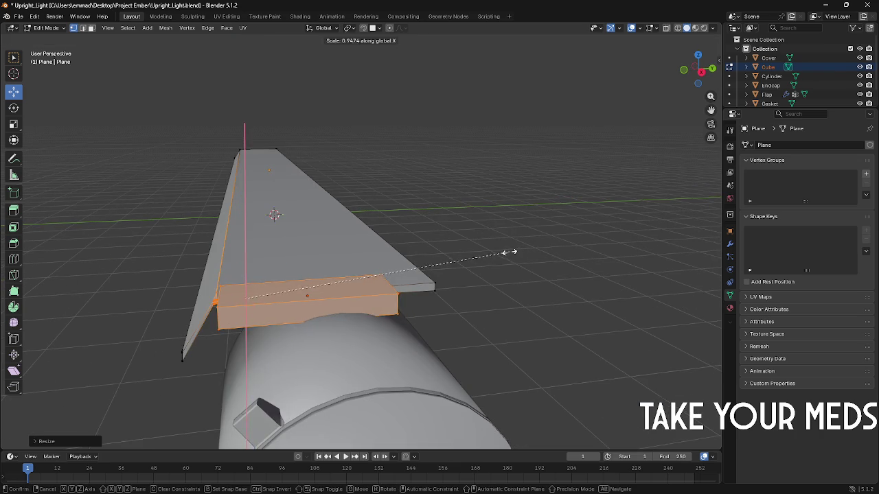
key(y)
click(331, 244)
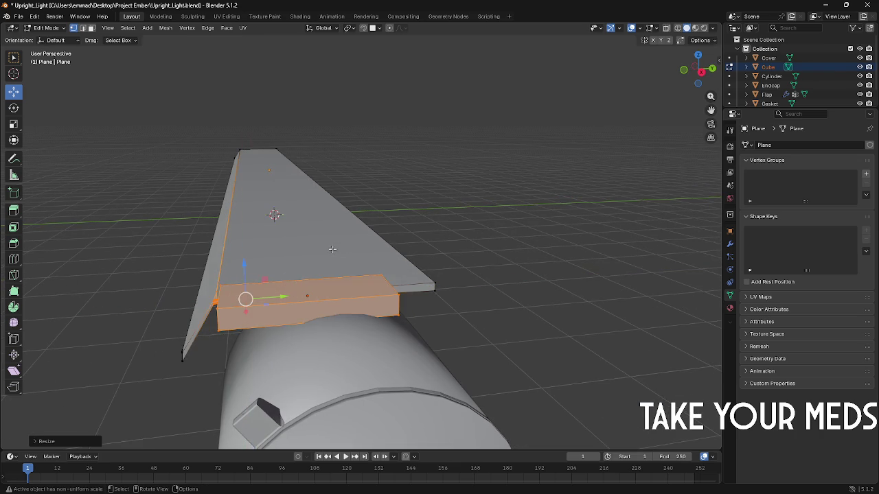
key(alt+a)
middle_drag(332, 244, 404, 283)
key(Tab)
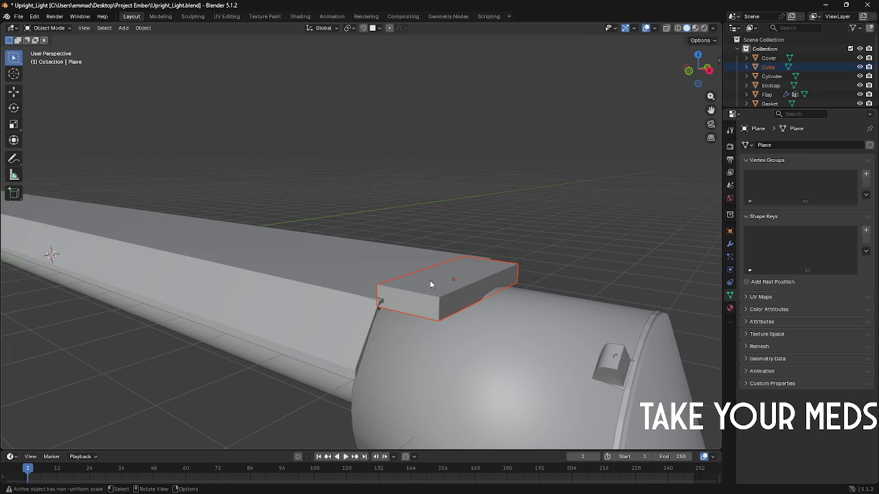
Step: Shrink the box along Y and reposition it where the plate meets the housing
middle_drag(495, 281, 475, 290)
key(x)
key(s)
key(x)
key(y)
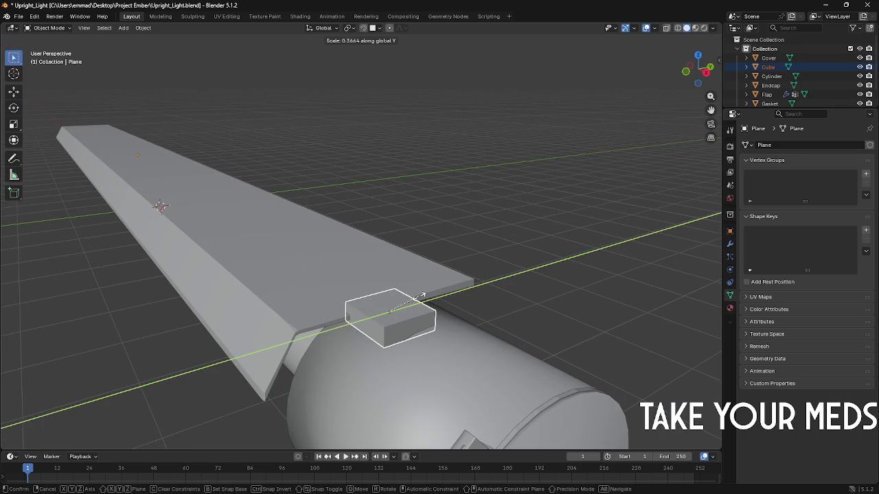
click(422, 298)
key(g)
key(x)
key(y)
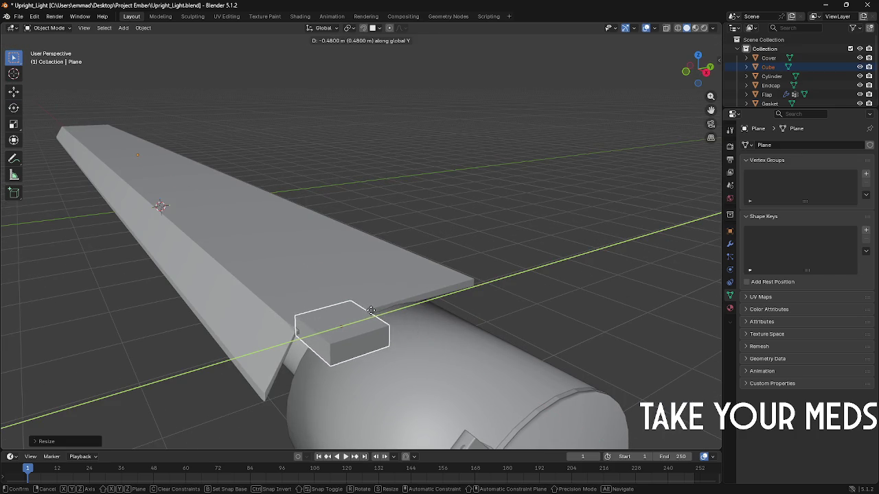
click(371, 308)
Step: Copy the box and paste a duplicate, Cube.001
middle_drag(371, 307, 389, 296)
key(ctrl+c)
key(ctrl+v)
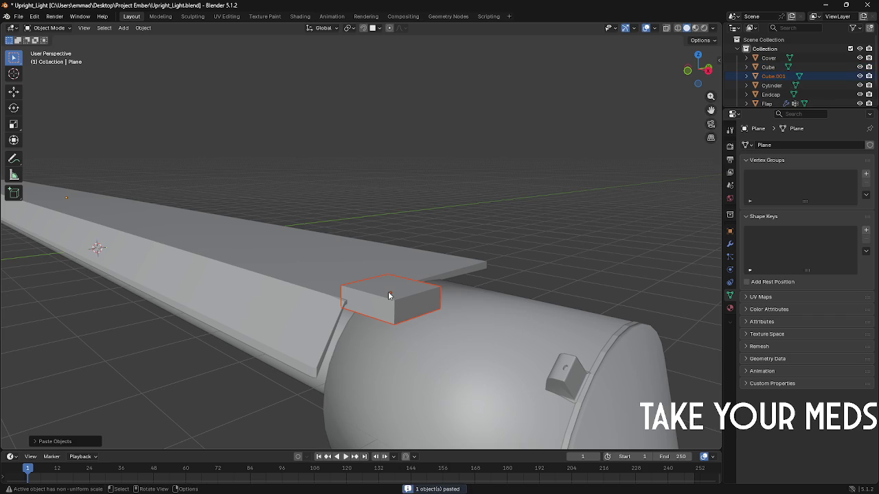
Step: Raise Cube.001 vertically onto the first box and enlarge it slightly
key(g)
key(z)
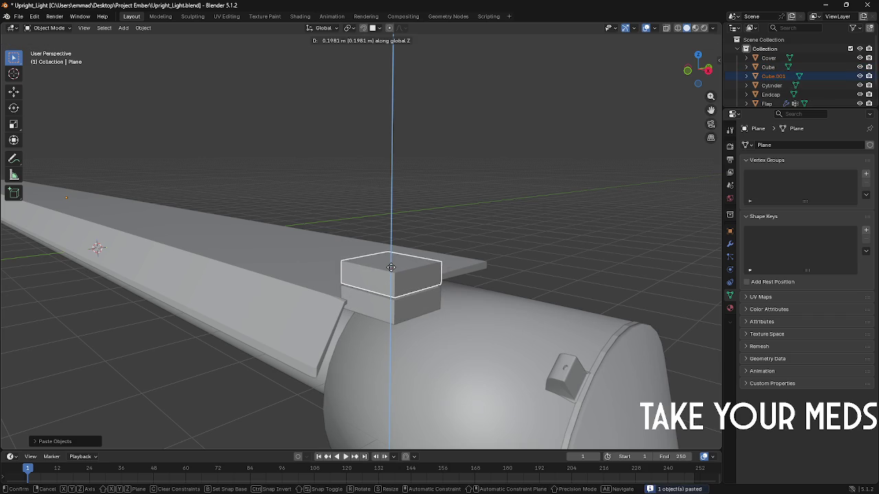
click(391, 267)
middle_drag(391, 269, 429, 259)
key(s)
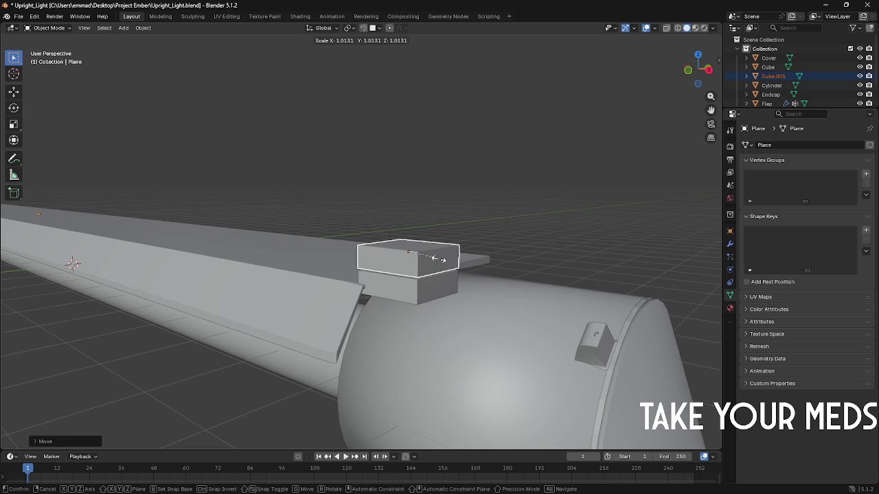
click(548, 286)
middle_drag(541, 276, 548, 271)
Step: Narrow Cube.001 along the X axis
key(s)
key(x)
key(y)
key(x)
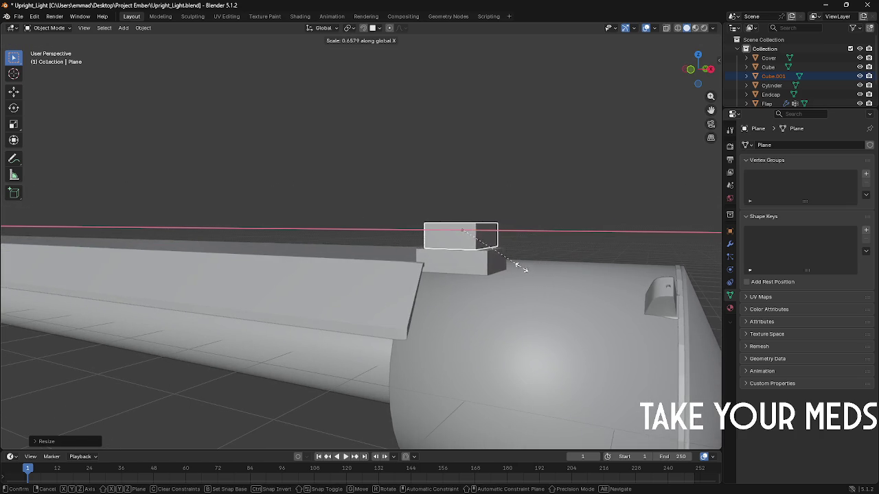
click(558, 268)
middle_drag(558, 268, 532, 265)
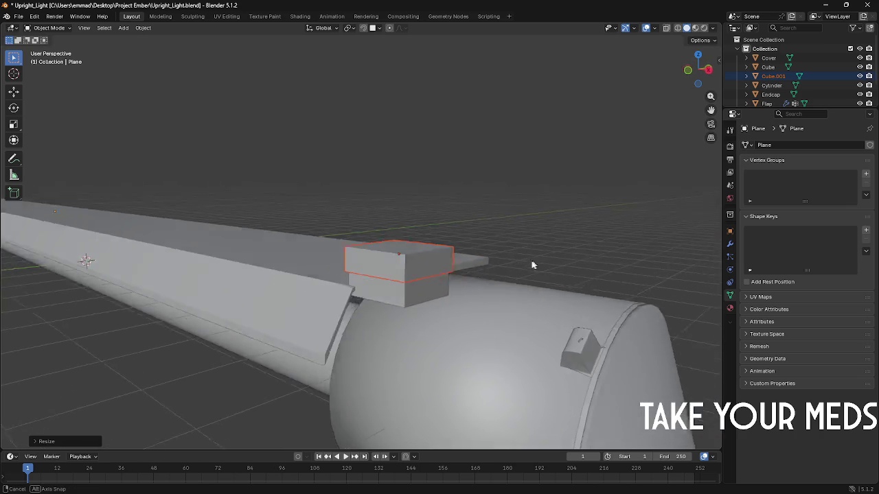
scroll(532, 265, up, 3)
middle_drag(398, 248, 376, 244)
Step: Shorten Cube.001 along Y so it slightly overhangs the lower box
key(s)
key(z)
key(x)
key(y)
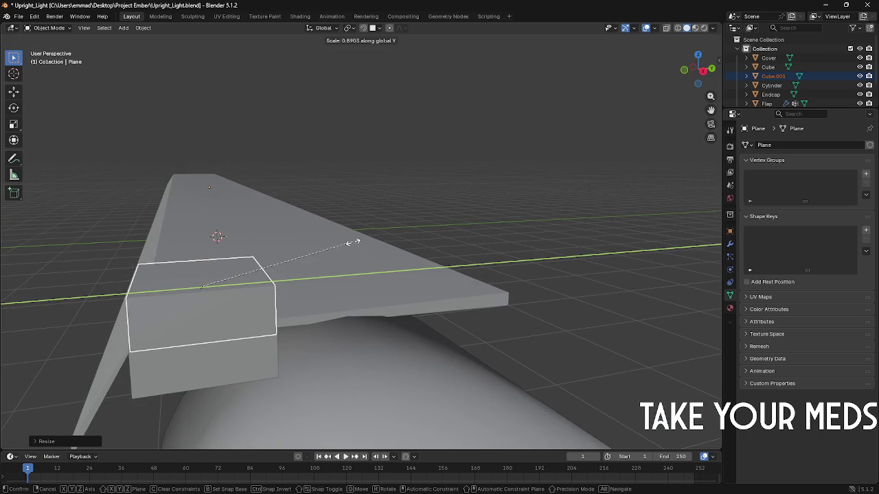
click(354, 242)
scroll(355, 241, up, 3)
mouse_move(354, 241)
middle_down()
mouse_move(471, 252)
mouse_move(356, 223)
middle_up()
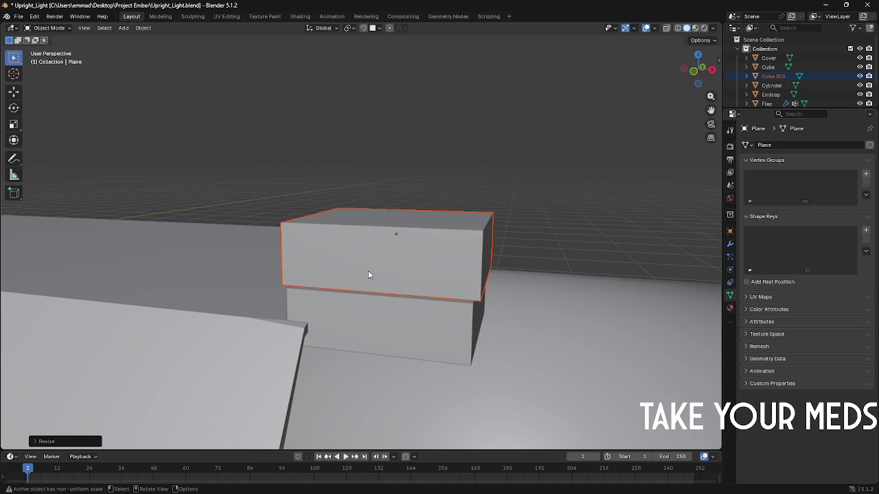
middle_drag(360, 269, 357, 272)
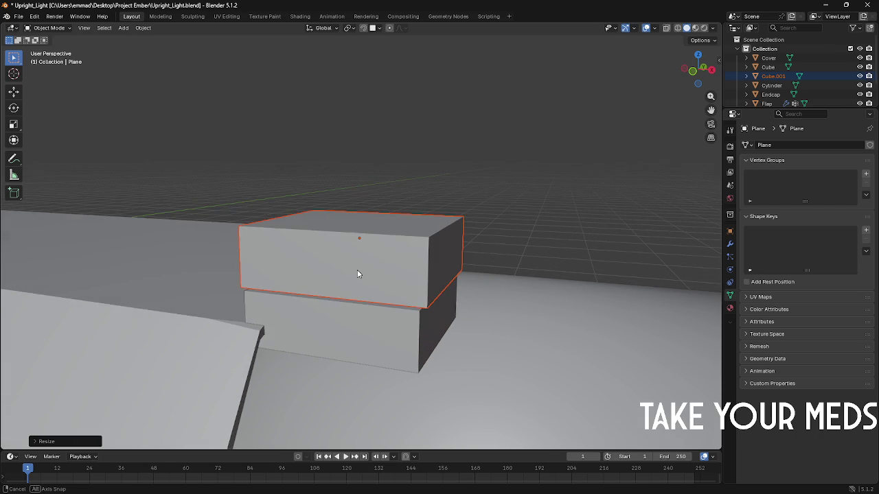
Step: In Edit Mode, select the upper box's top front edge and begin a bevel
key(Tab)
click(386, 234)
key(ctrl+b)
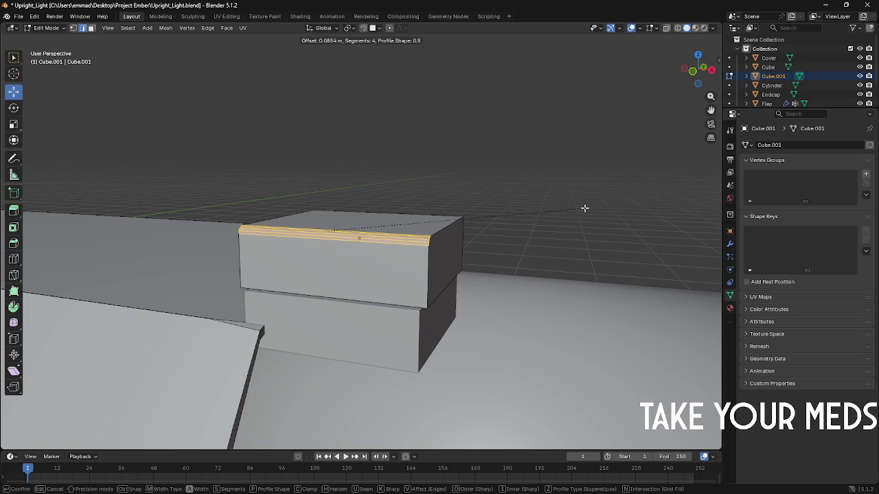
Step: Apply the four-segment rounded bevel and return to Object Mode
click(523, 111)
key(Tab)
middle_drag(193, 112, 172, 115)
scroll(188, 114, down, 5)
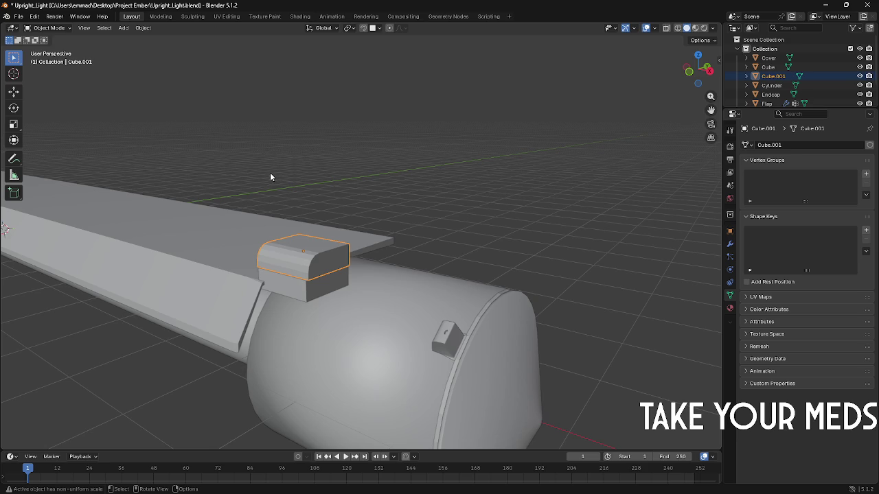
scroll(310, 259, up, 2)
scroll(310, 259, up, 2)
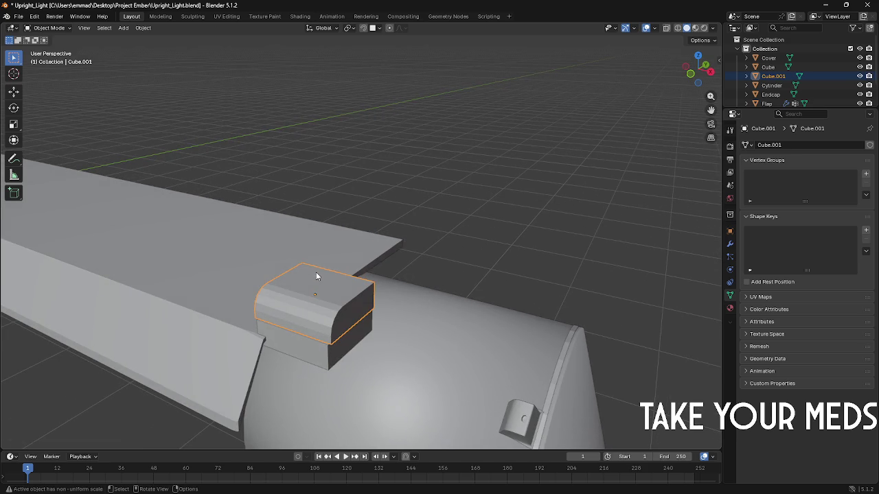
Step: Select both stacked boxes and bring up their context menu
key(a)
click(313, 278)
scroll(313, 278, down, 4)
click(293, 249)
click(408, 189)
click(350, 273)
shift+click(344, 289)
right_click(346, 281)
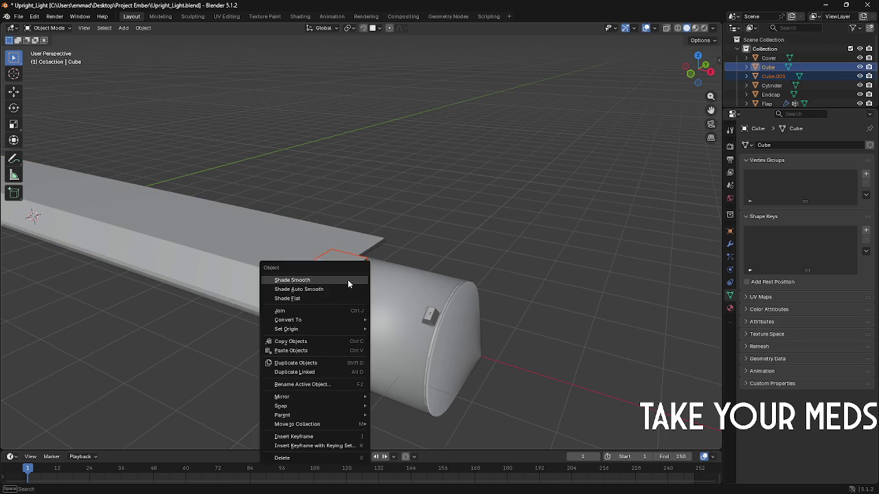
Step: Join both boxes into one object and rename it MetalBoxieThingymabob
click(321, 317)
key(F2)
text(MetalBoxieThingymab)
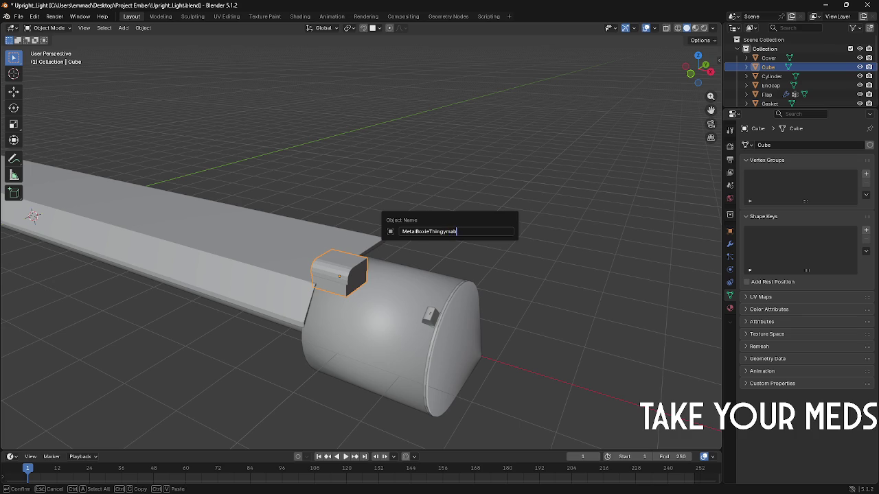
text(ob)
key(Return)
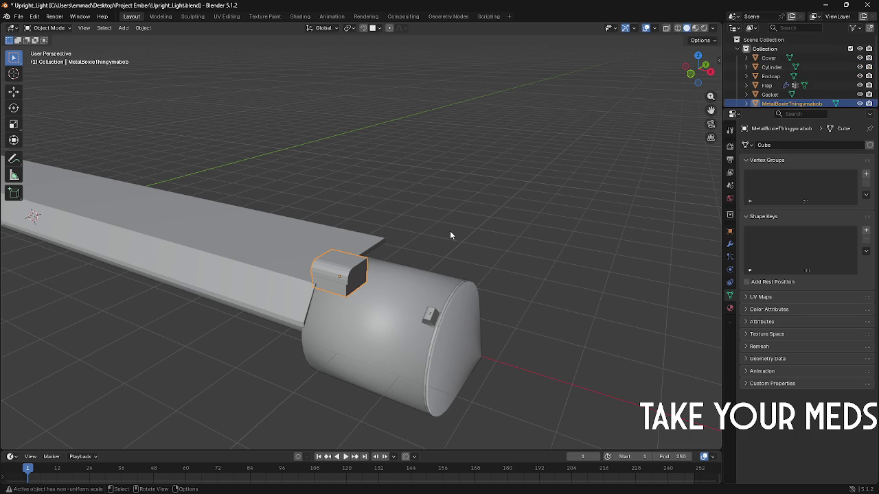
middle_drag(302, 178, 320, 183)
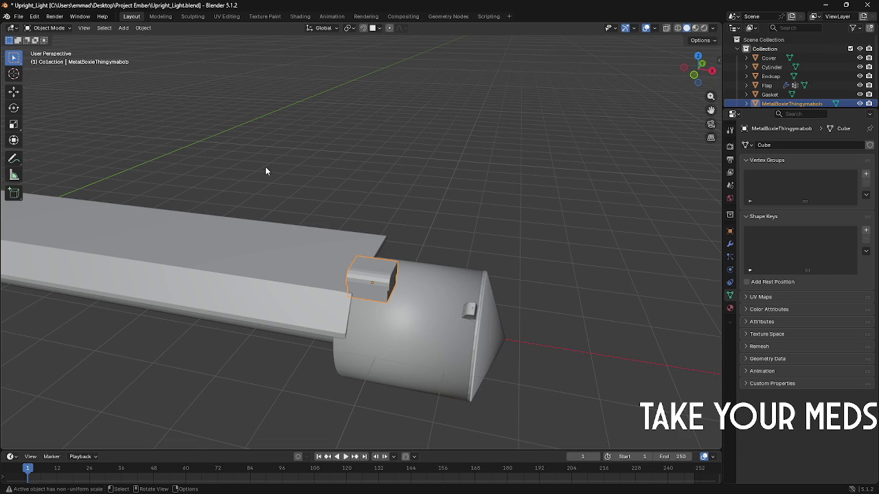
scroll(375, 268, up, 3)
scroll(413, 283, up, 2)
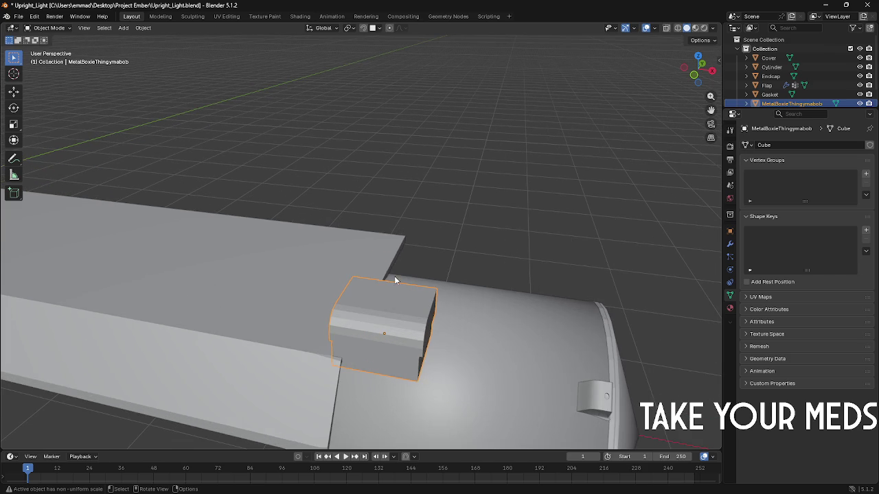
mouse_move(389, 265)
middle_down()
mouse_move(415, 247)
mouse_move(415, 268)
mouse_move(375, 336)
middle_up()
Step: Move MetalBoxieThingymabob onto the end housing, tucked under the folded plate's edge
key(g)
click(451, 276)
mouse_move(360, 268)
middle_down()
mouse_move(340, 271)
mouse_move(382, 278)
middle_up()
key(KP_3)
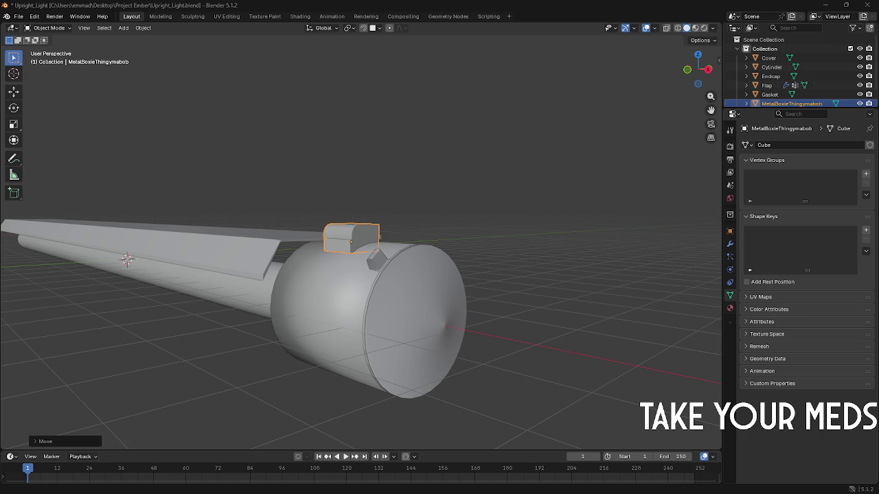
mouse_move(335, 272)
middle_down()
mouse_move(328, 320)
mouse_move(335, 307)
mouse_move(308, 312)
mouse_move(401, 331)
mouse_move(383, 279)
mouse_move(223, 291)
middle_up()
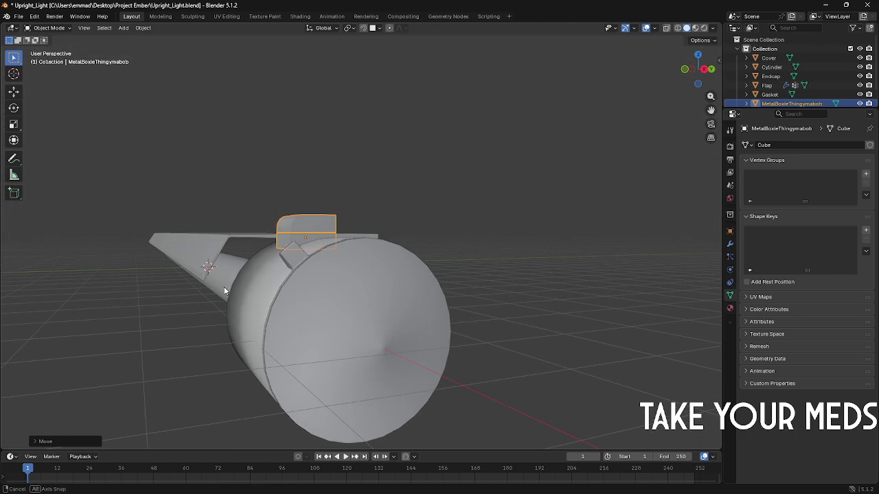
mouse_move(250, 245)
middle_down()
mouse_move(272, 212)
mouse_move(300, 216)
middle_up()
scroll(272, 213, up, 2)
scroll(301, 217, up, 2)
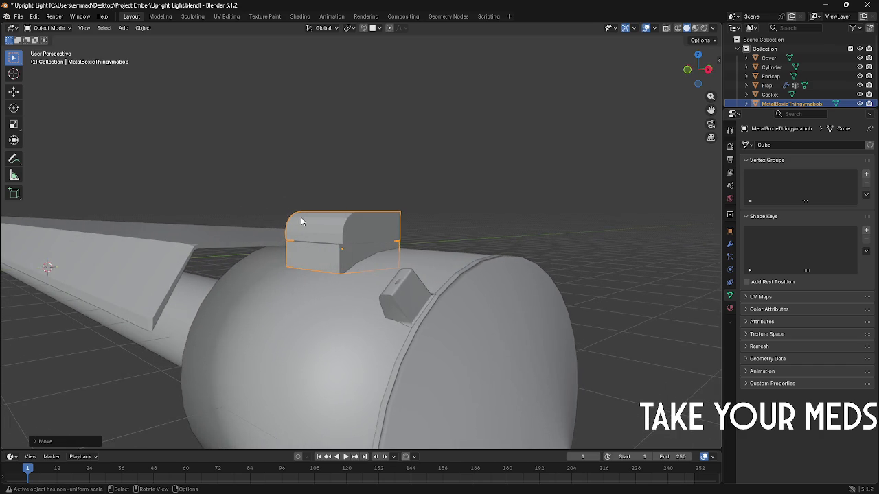
mouse_move(300, 222)
middle_down()
mouse_move(286, 225)
mouse_move(285, 252)
mouse_move(386, 282)
middle_up()
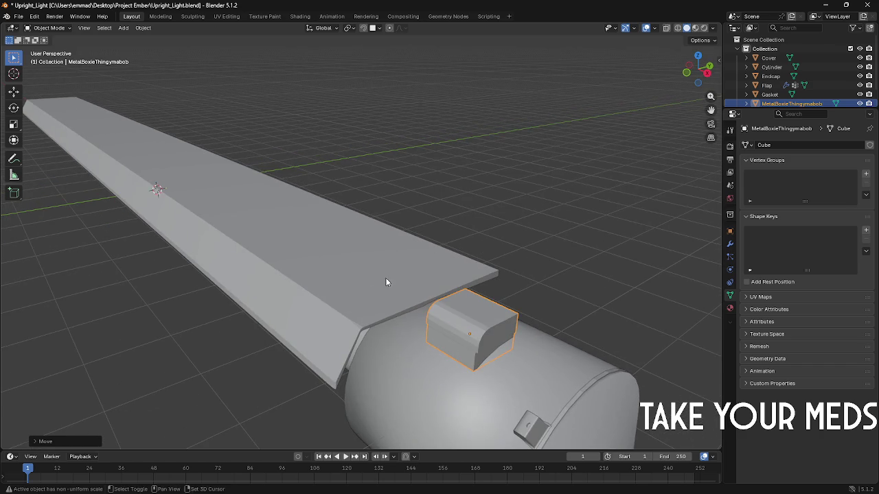
middle_drag(339, 249, 322, 249)
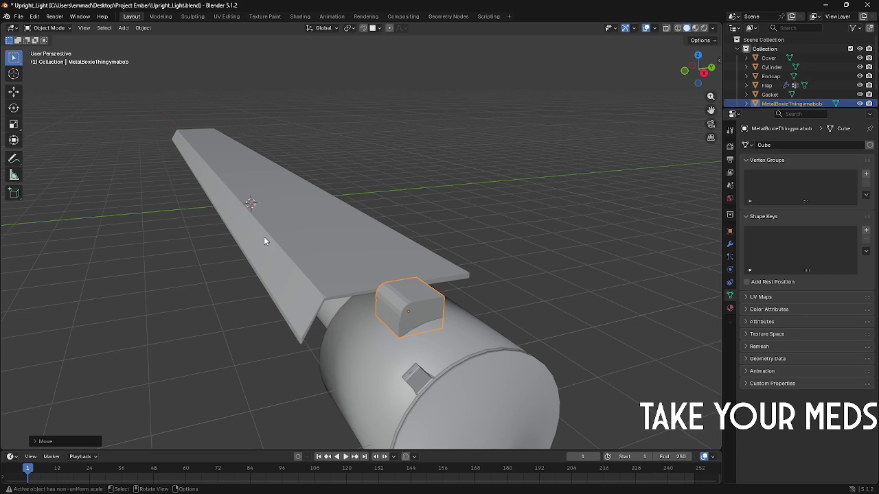
scroll(361, 263, up, 2)
click(361, 262)
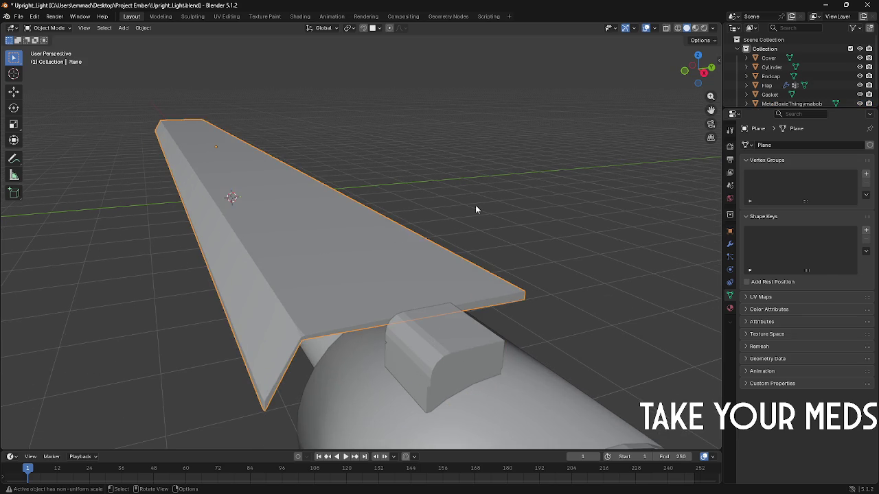
Step: Add an Ico Sphere and move it along X toward the endcap, then raise it above the housing
click(475, 206)
key(shift+a)
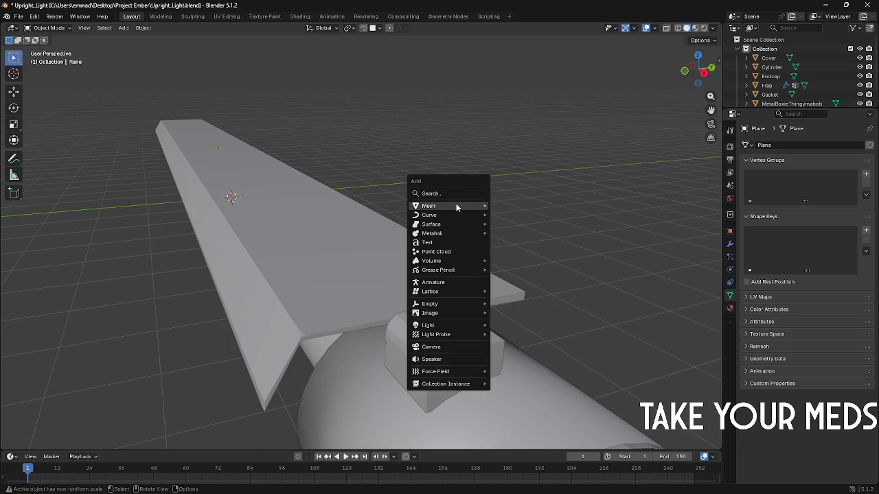
click(517, 242)
scroll(329, 210, up, 3)
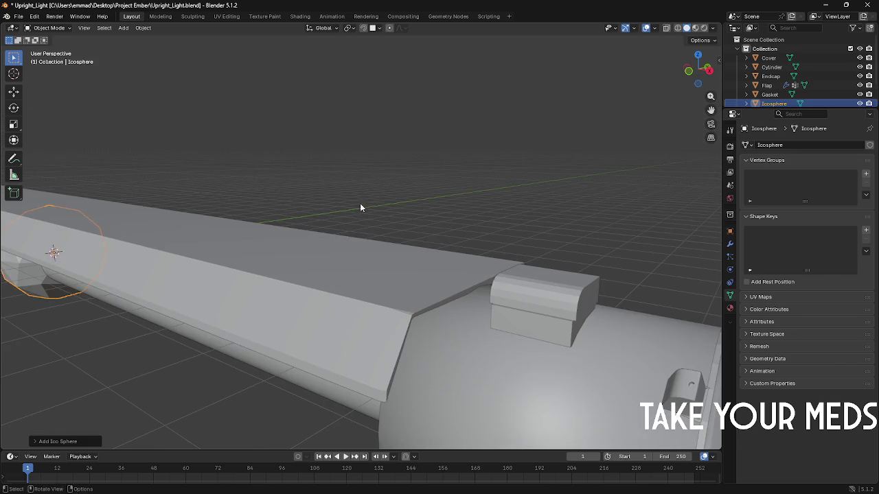
key(g)
key(x)
middle_drag(412, 274, 373, 252)
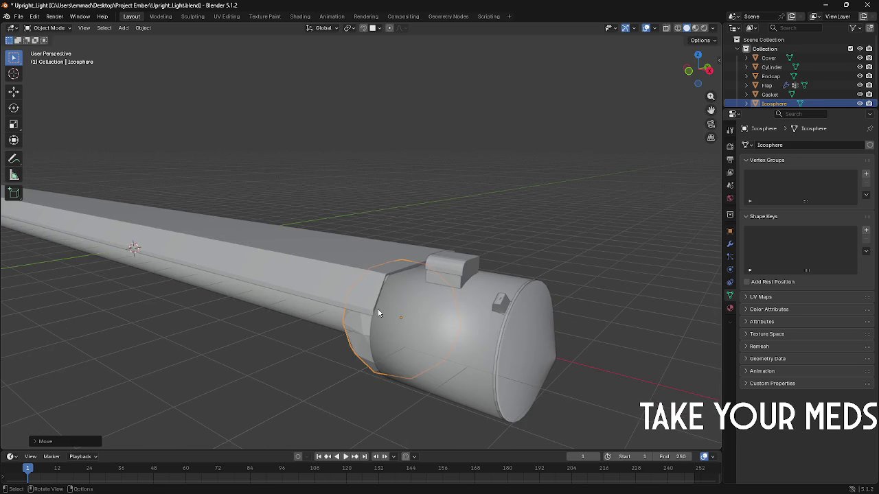
key(z)
click(353, 226)
Step: In Edit Mode, select the faces on the upper half of the icosphere
key(Tab)
drag(335, 156, 469, 186)
middle_drag(469, 186, 385, 210)
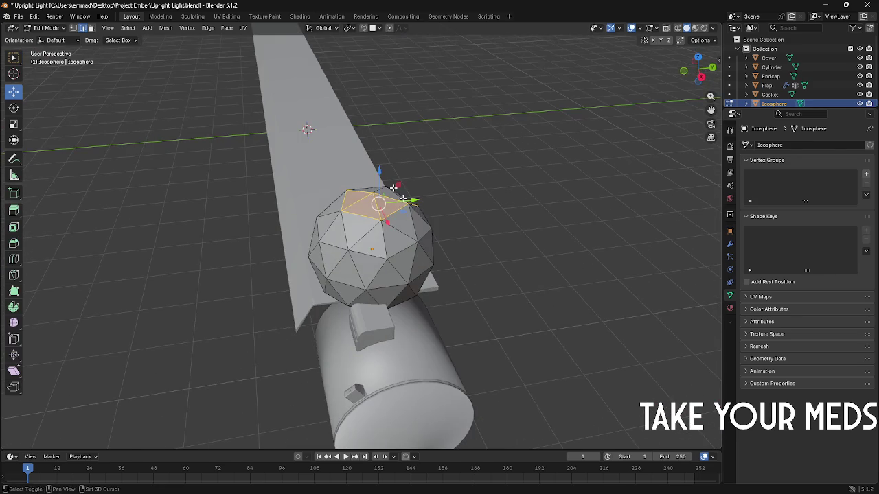
scroll(385, 211, up, 2)
drag(384, 210, 369, 204)
shift+click(382, 214)
shift+click(405, 212)
shift+click(374, 226)
shift+click(357, 210)
shift+click(353, 226)
shift+click(364, 251)
shift+click(398, 247)
shift+click(371, 265)
shift+click(412, 253)
shift+click(415, 248)
shift+click(402, 245)
Step: Add the remaining upper faces and delete them to leave an open bowl
middle_drag(402, 245, 360, 239)
shift+click(358, 251)
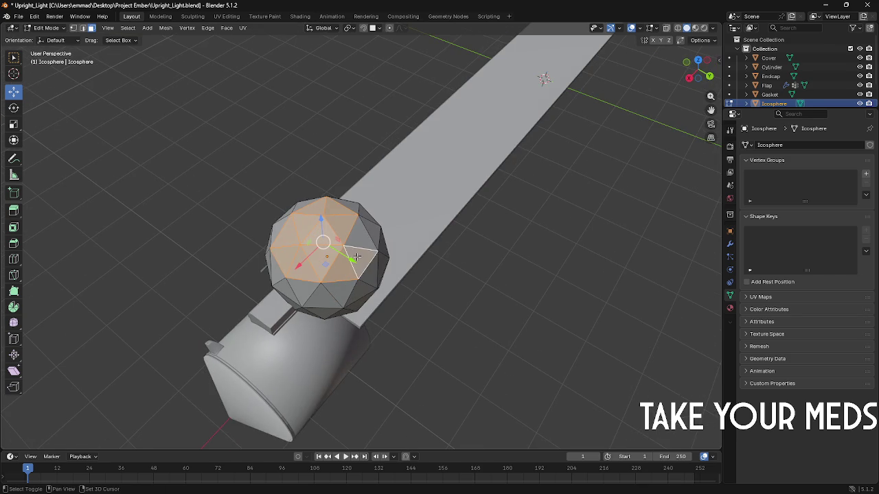
shift+click(374, 226)
shift+click(371, 216)
shift+click(369, 213)
mouse_move(368, 213)
middle_down()
mouse_move(377, 229)
mouse_move(464, 214)
mouse_move(429, 185)
middle_up()
shift+click(377, 229)
shift+click(378, 233)
key(x)
click(435, 190)
scroll(429, 186, down, 1)
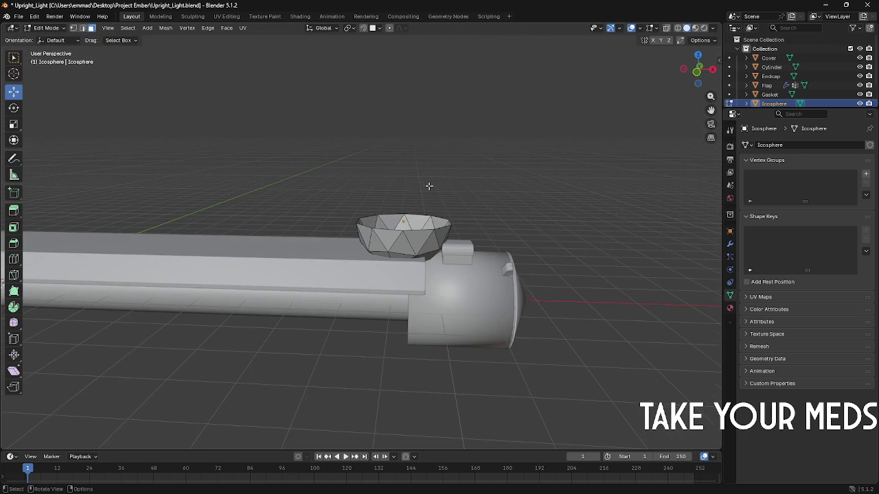
Step: Raise the whole bowl vertically, then box-select its lower faces
key(a)
key(g)
key(z)
click(408, 141)
mouse_move(346, 193)
middle_down()
mouse_move(356, 190)
mouse_move(345, 190)
middle_up()
drag(343, 184, 446, 205)
mouse_move(447, 204)
middle_down()
mouse_move(404, 193)
mouse_move(350, 205)
middle_up()
Step: Delete the bowl's bottom faces, undoing a wrong first deletion
key(s)
key(Escape)
key(s)
click(404, 194)
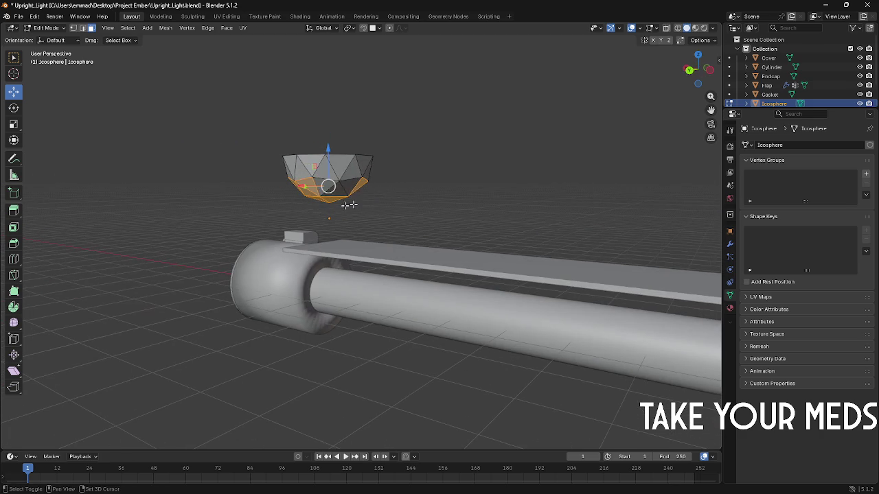
key(x)
click(357, 196)
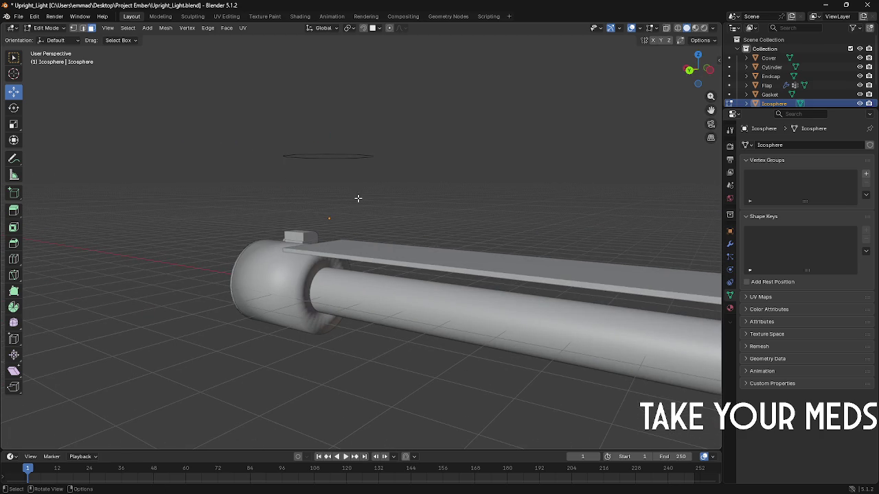
key(ctrl+z)
key(x)
click(337, 221)
Step: Select the remaining triangle band and stretch it slightly along the Y axis
mouse_move(337, 221)
middle_down()
mouse_move(369, 210)
mouse_move(351, 192)
mouse_move(379, 198)
middle_up()
drag(382, 198, 256, 172)
middle_drag(255, 172, 379, 191)
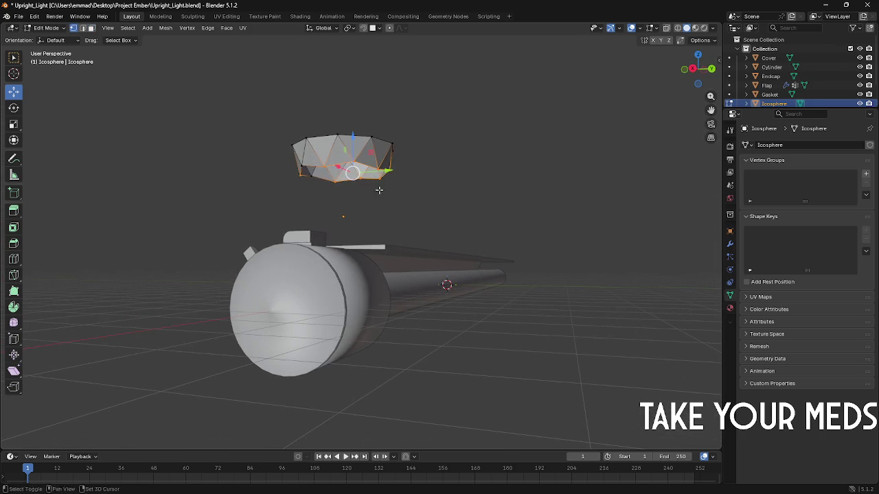
middle_drag(290, 171, 455, 177)
key(s)
key(z)
key(x)
key(x)
key(x)
key(z)
key(y)
key(x)
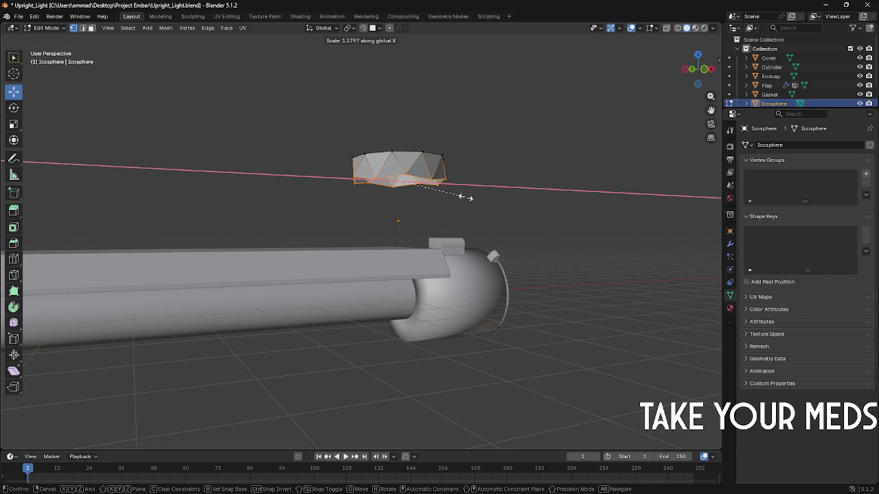
key(y)
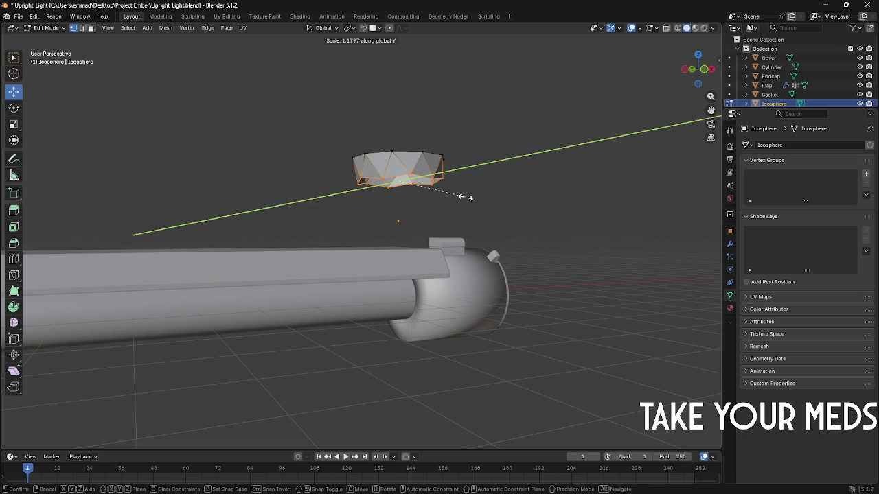
click(466, 197)
Step: Rotate the band 90° about the X axis
mouse_move(466, 197)
middle_down()
mouse_move(353, 190)
mouse_move(350, 203)
middle_up()
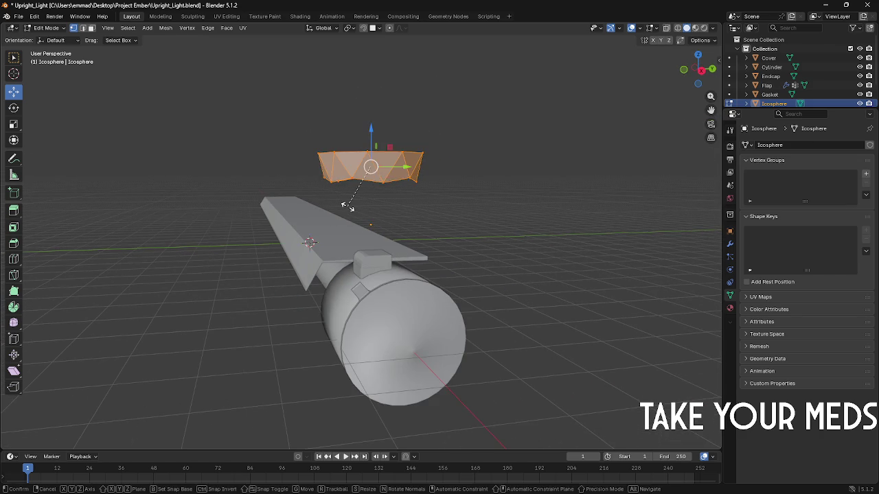
key(r)
key(z)
key(x)
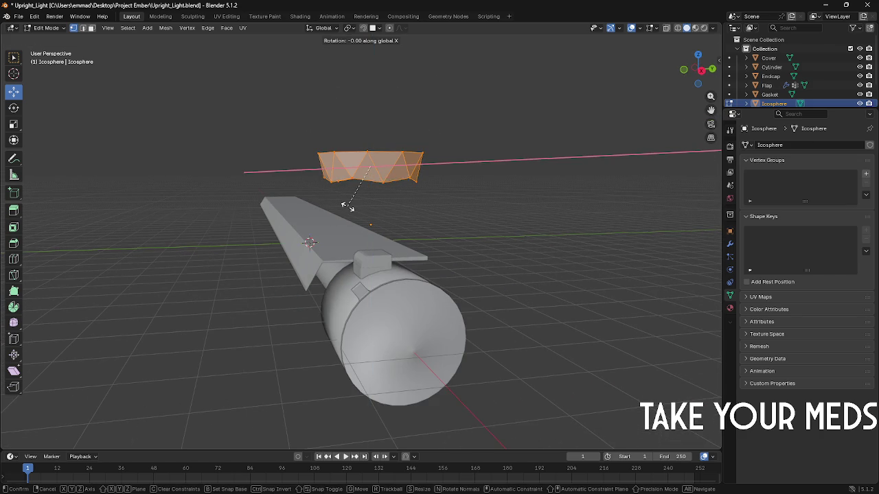
key(Num_Lock)
text(90180)
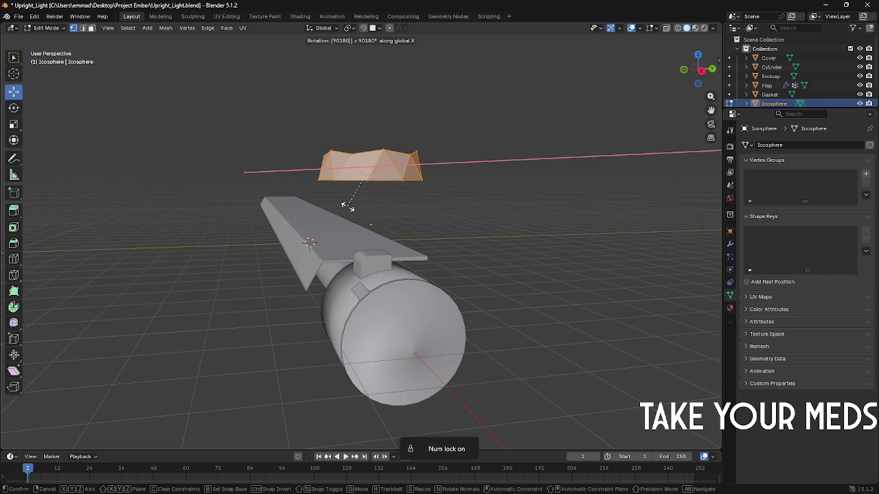
key(Return)
middle_drag(438, 184, 471, 150)
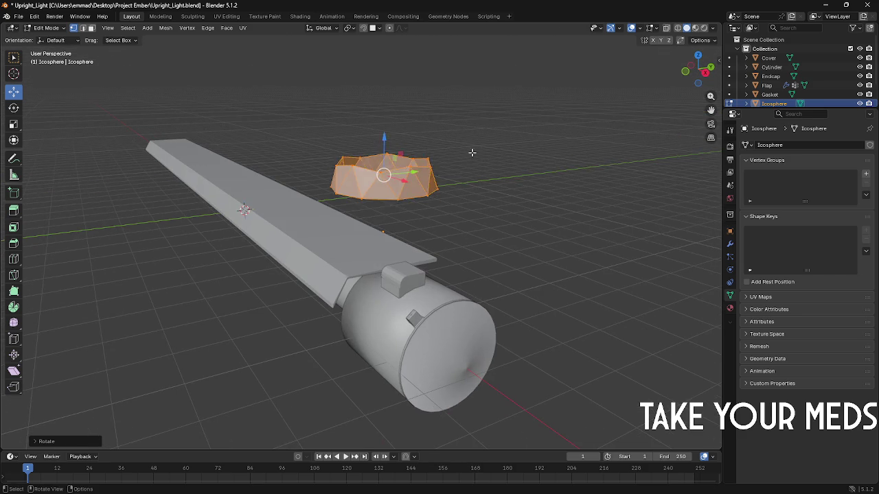
Step: Flatten the ring's top row of vertices by scaling them along Z
click(452, 169)
drag(451, 169, 326, 138)
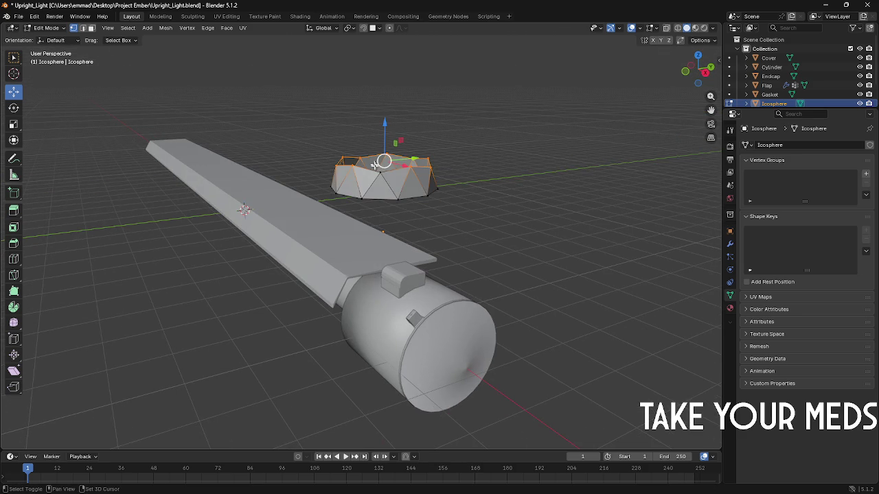
key(s)
key(z)
click(404, 168)
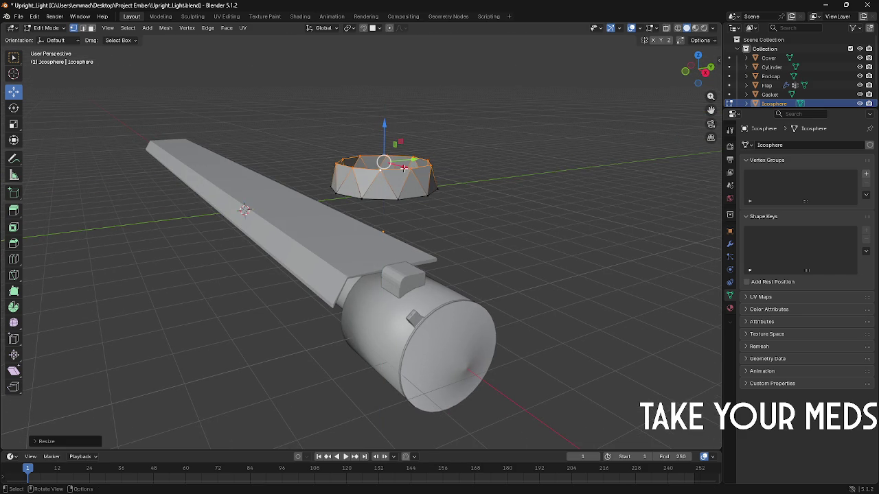
Step: Shrink the whole ring to about a fifth and lower it onto the metal box
middle_drag(463, 189, 467, 199)
key(a)
key(s)
key(Escape)
key(s)
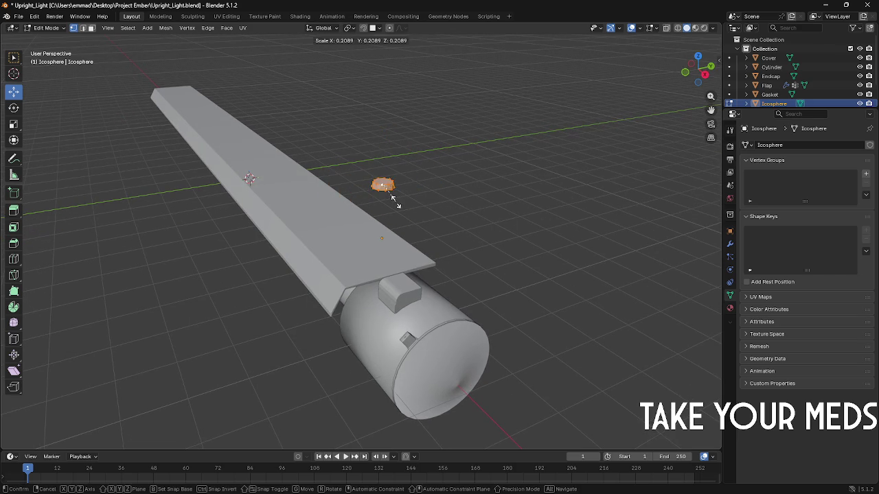
click(405, 213)
key(g)
key(z)
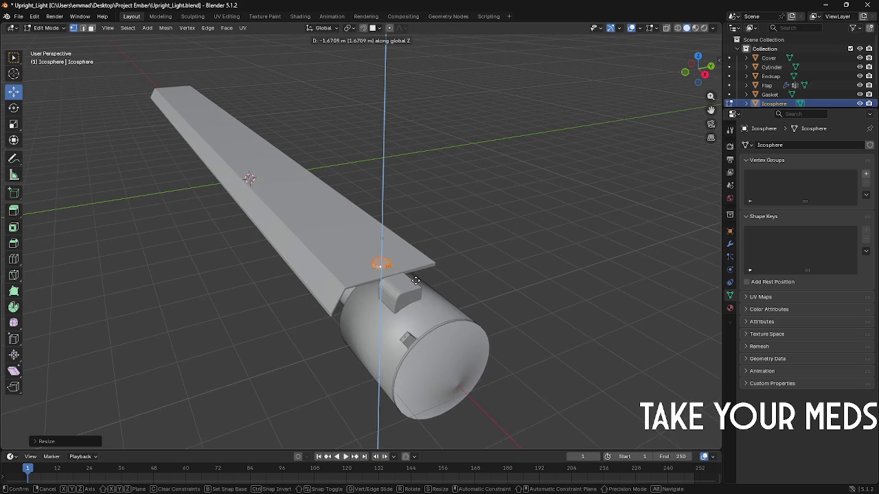
click(415, 281)
Step: Adjust the ring's X position, shift it slightly left, and resize it
mouse_move(415, 280)
middle_down()
mouse_move(398, 250)
mouse_move(323, 253)
middle_up()
key(g)
key(x)
click(440, 252)
key(g)
key(x)
click(315, 255)
key(g)
click(338, 250)
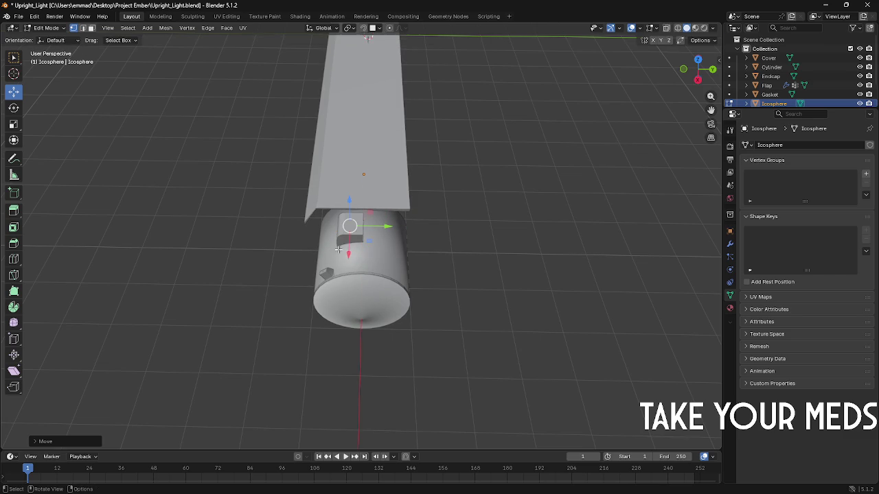
key(s)
click(408, 249)
Step: Fine-tune the ring's height and position on top of the box
mouse_move(407, 249)
middle_down()
mouse_move(343, 212)
mouse_move(435, 194)
middle_up()
scroll(368, 230, up, 2)
key(g)
key(z)
click(383, 201)
key(g)
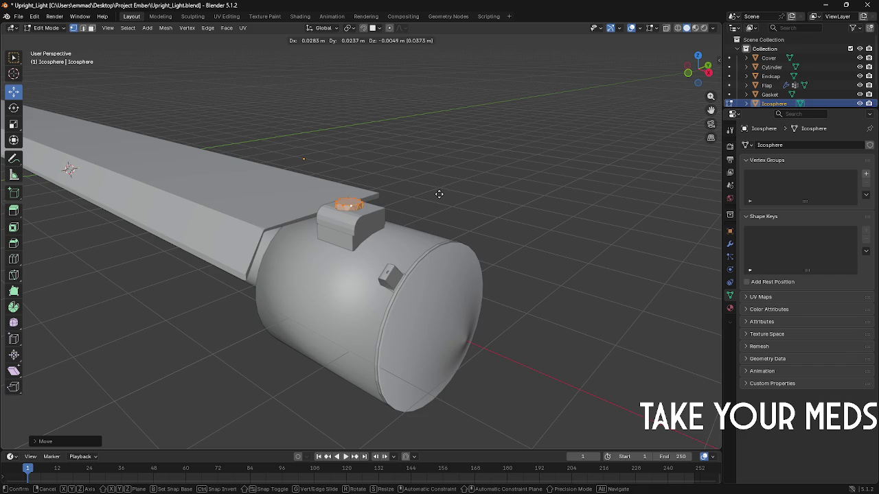
click(439, 194)
Step: Check front, side and top views, centre the ring over the box, and return to Object Mode
key(KP_1)
key(KP_3)
middle_drag(438, 194, 439, 194)
key(KP_3)
key(KP_1)
key(KP_7)
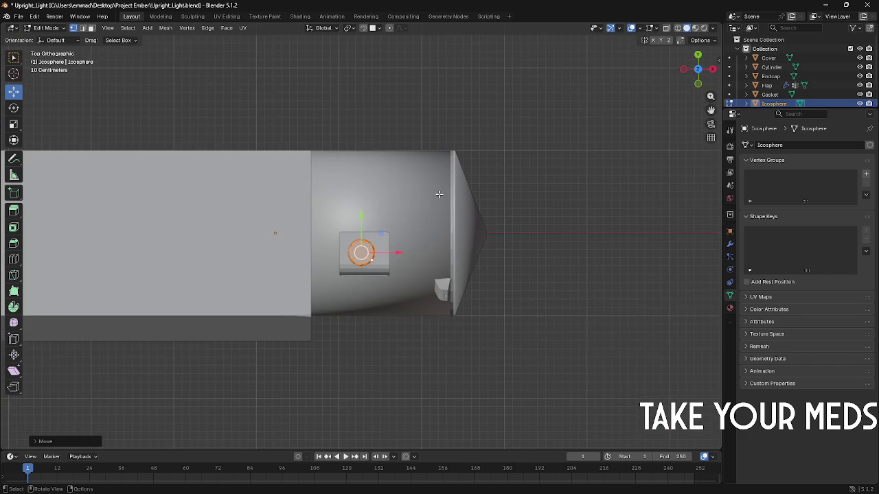
scroll(439, 194, up, 3)
scroll(372, 258, up, 3)
drag(379, 259, 390, 252)
middle_drag(390, 252, 422, 163)
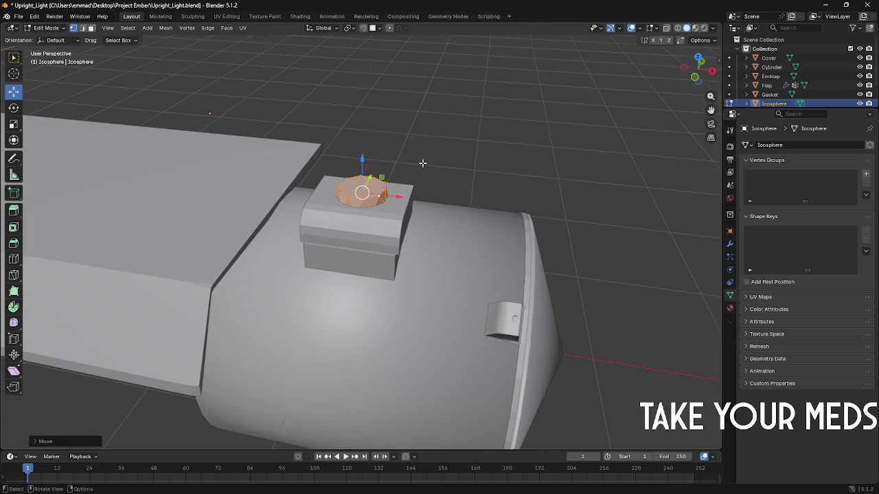
key(Tab)
mouse_move(502, 186)
middle_down()
mouse_move(485, 166)
mouse_move(450, 154)
middle_up()
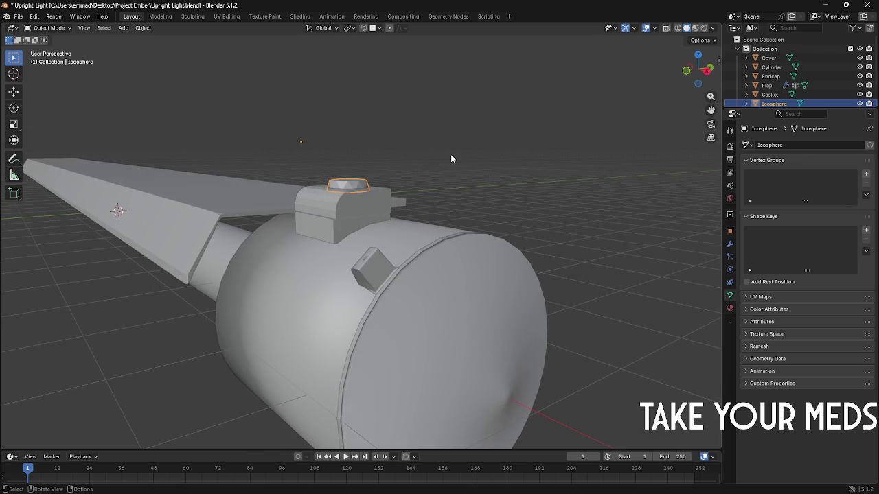
Step: Zoom out from the model and bring up the Alt+Tab window switcher
scroll(450, 154, down, 2)
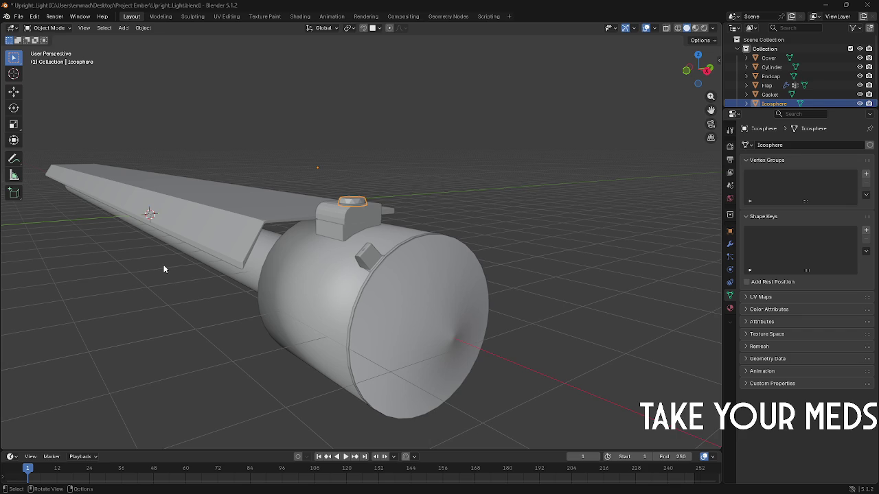
key(alt+Tab)
key(alt+Tab)
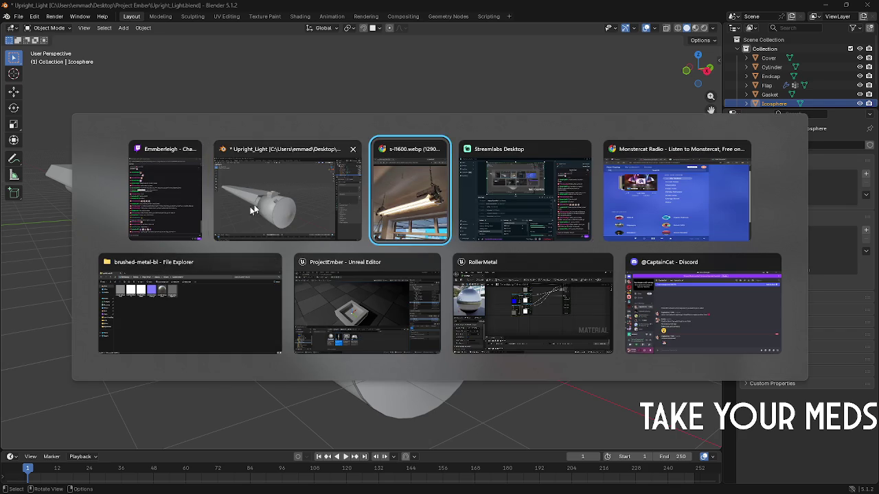
Step: Leave the switcher to return to Blender and zoom in on the ring
key(Escape)
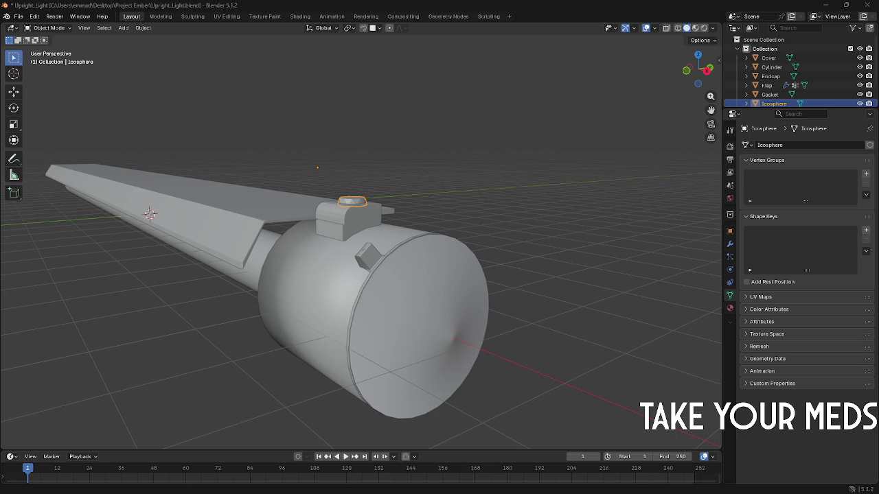
scroll(232, 154, up, 5)
Step: Flatten the icosphere along Z into a low knob, reset its origin and shift it along X
middle_drag(295, 190, 337, 231)
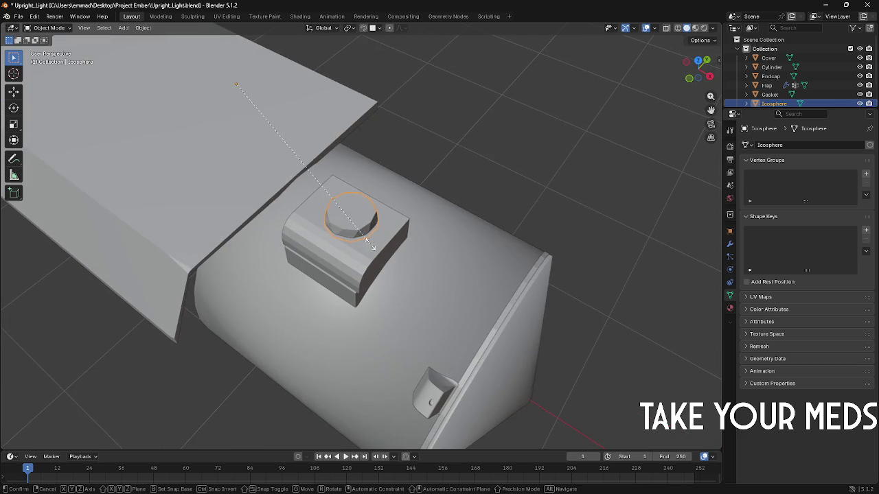
key(s)
key(z)
click(364, 233)
right_click(353, 214)
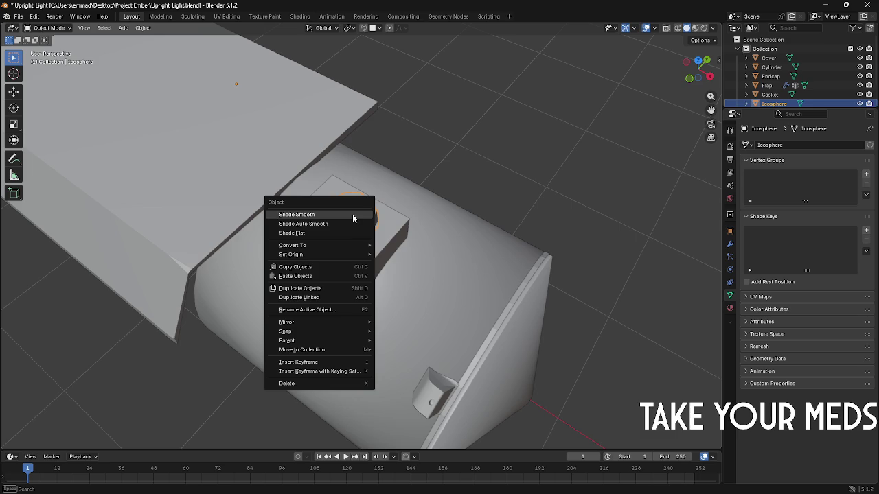
mouse_move(291, 254)
click(422, 291)
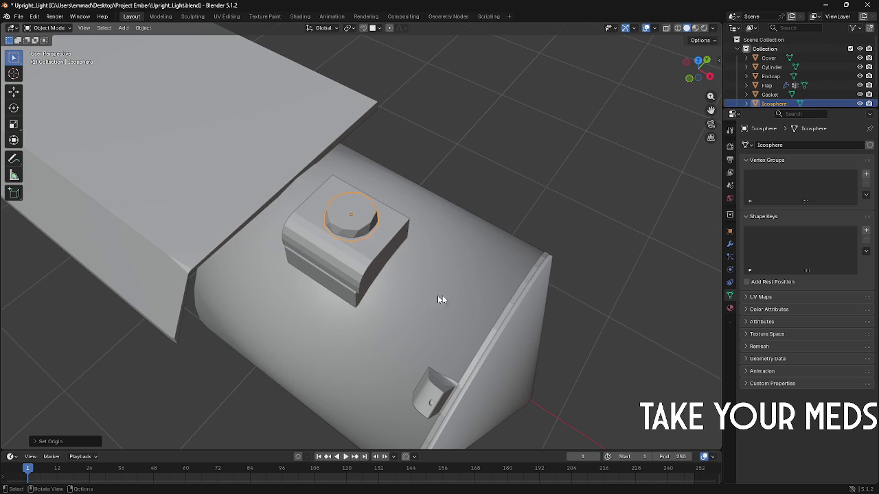
key(z)
click(458, 273)
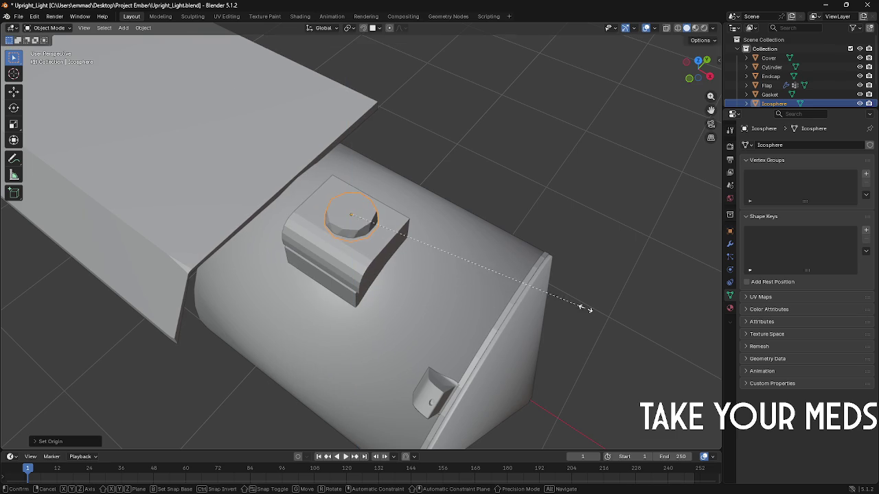
key(g)
key(x)
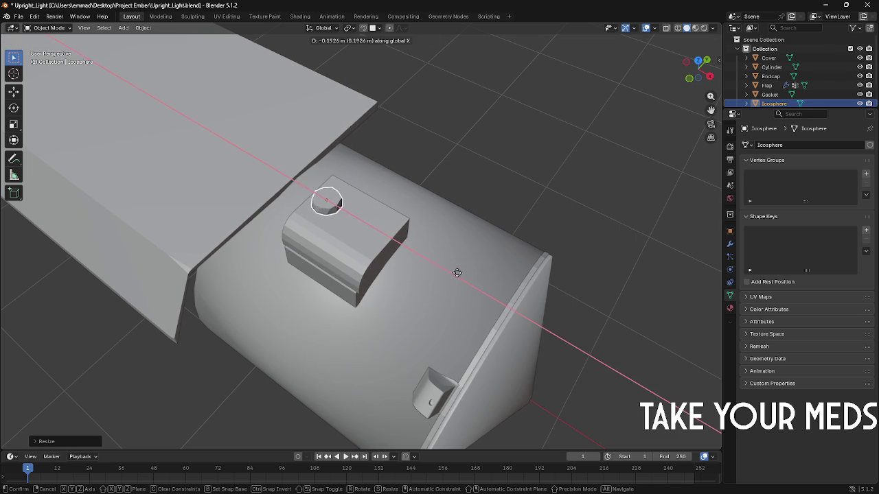
click(457, 273)
Step: Copy and paste the knob, sliding the copy along X beside the first one
key(ctrl+c)
key(ctrl+v)
key(g)
key(x)
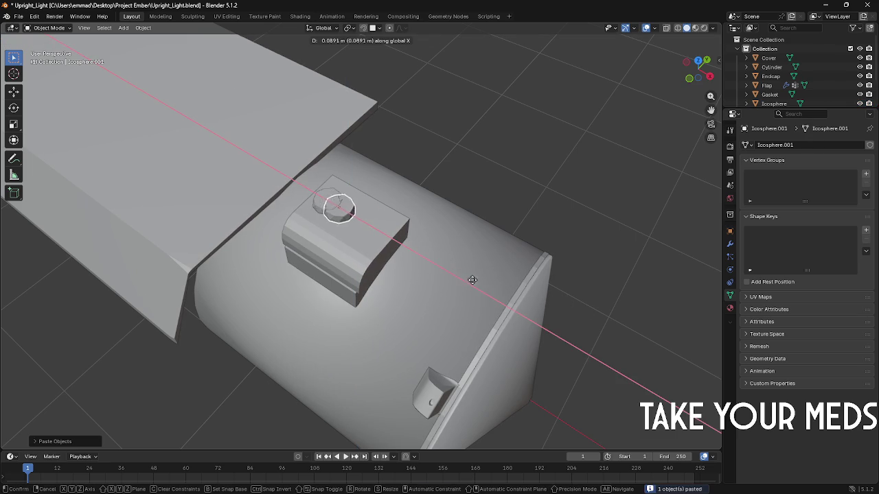
click(499, 294)
mouse_move(499, 294)
middle_down()
mouse_move(536, 170)
mouse_move(557, 147)
mouse_move(518, 173)
middle_up()
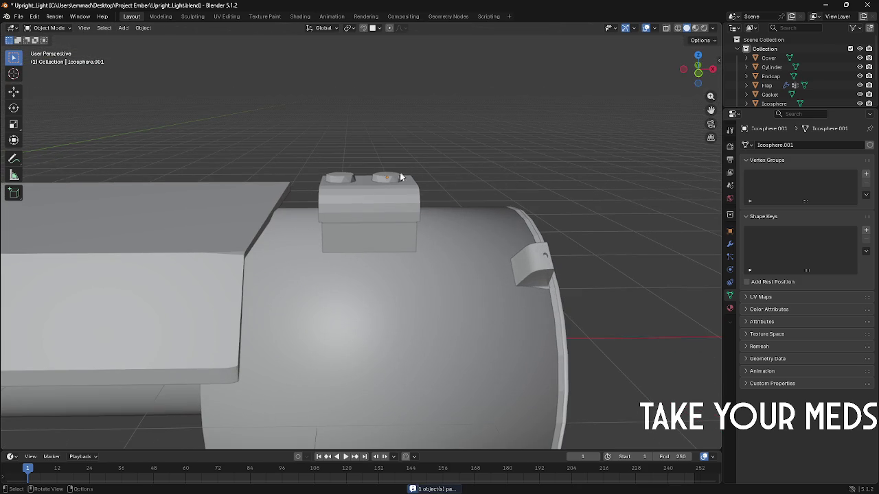
scroll(413, 188, up, 2)
key(Tab)
key(F3)
key(Escape)
Step: Select both knobs and move them together along Y
mouse_move(413, 203)
middle_down()
mouse_move(408, 187)
mouse_move(374, 181)
mouse_move(369, 204)
middle_up()
key(Tab)
key(F3)
key(Escape)
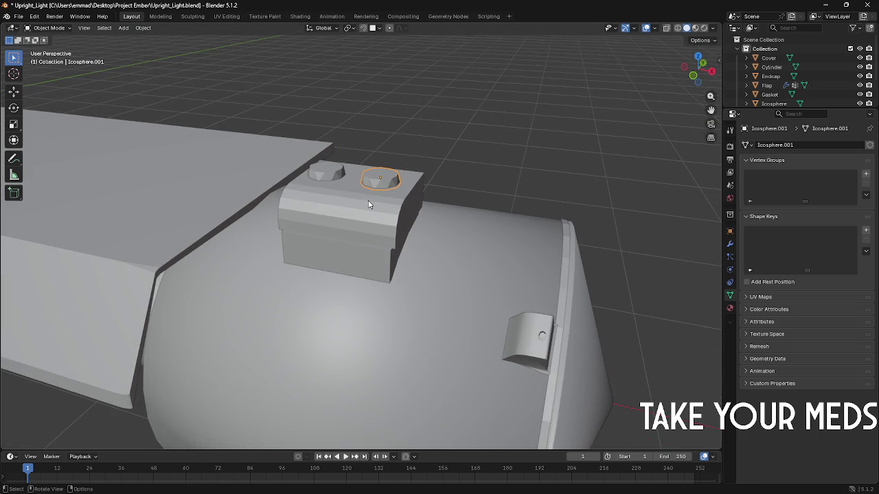
mouse_move(368, 204)
middle_down()
mouse_move(386, 181)
mouse_move(375, 203)
mouse_move(373, 274)
mouse_move(419, 271)
mouse_move(332, 353)
middle_up()
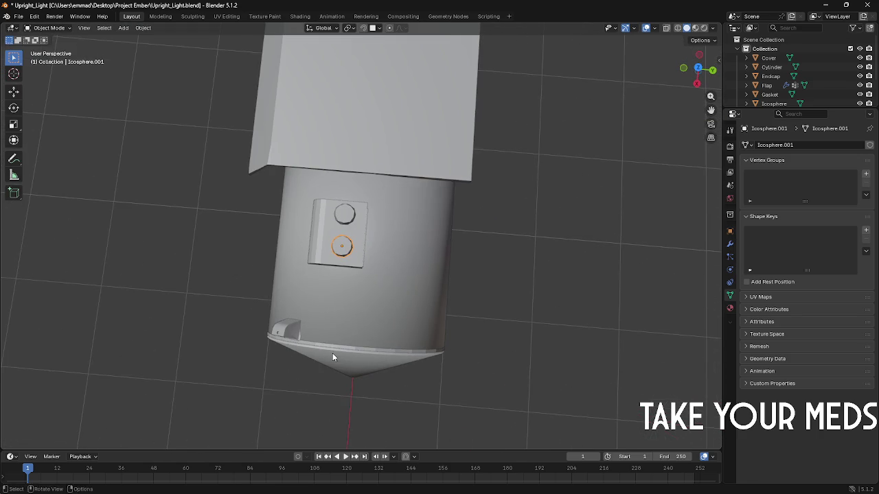
click(342, 204)
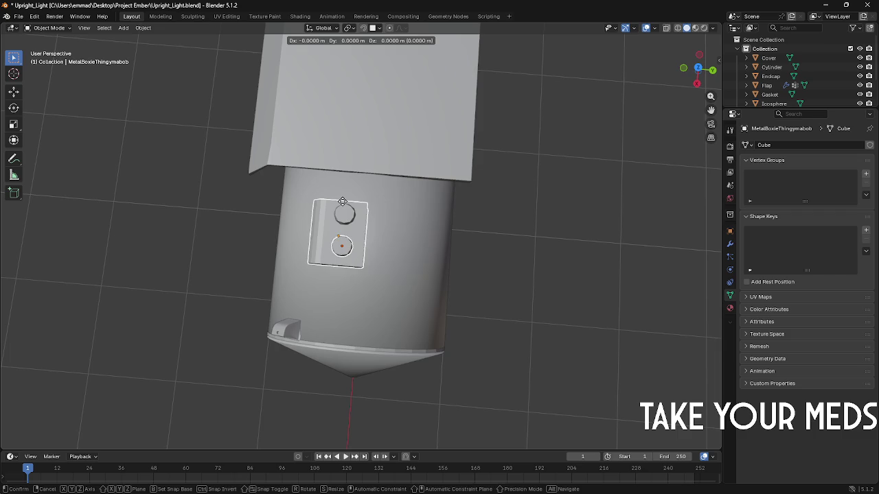
shift+click(347, 245)
key(g)
key(y)
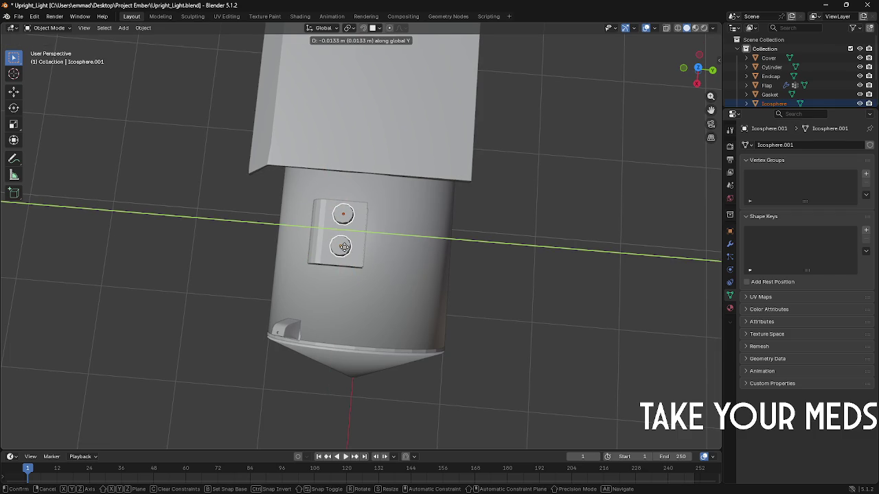
click(343, 247)
Step: Move both knobs along X, then select the metal box and inspect it
middle_drag(422, 259, 504, 263)
key(g)
key(x)
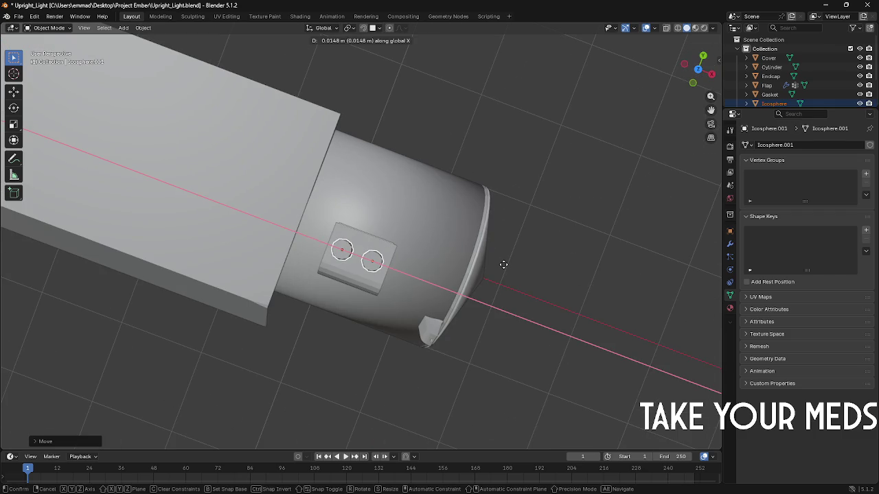
click(503, 264)
middle_drag(591, 323, 588, 241)
scroll(588, 241, down, 3)
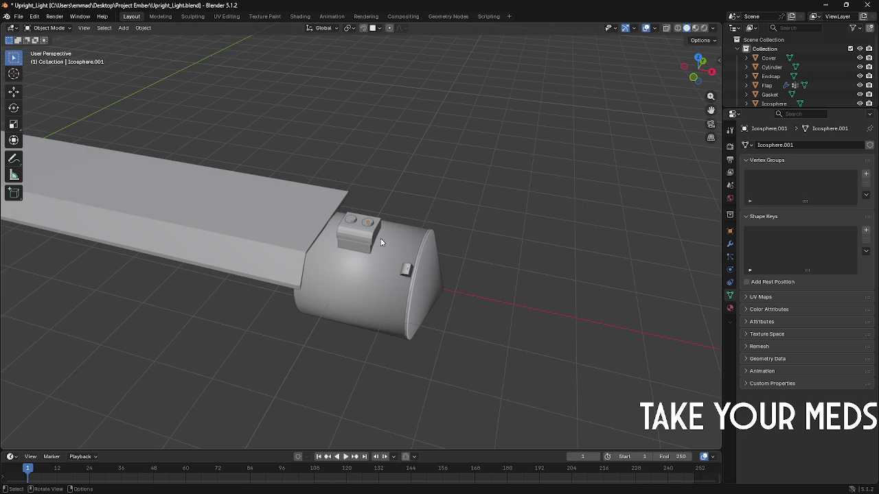
click(347, 230)
scroll(397, 248, up, 2)
mouse_move(397, 247)
middle_down()
mouse_move(364, 239)
mouse_move(371, 232)
mouse_move(360, 234)
mouse_move(359, 212)
mouse_move(282, 218)
mouse_move(348, 224)
middle_up()
scroll(360, 233, up, 2)
scroll(359, 234, up, 2)
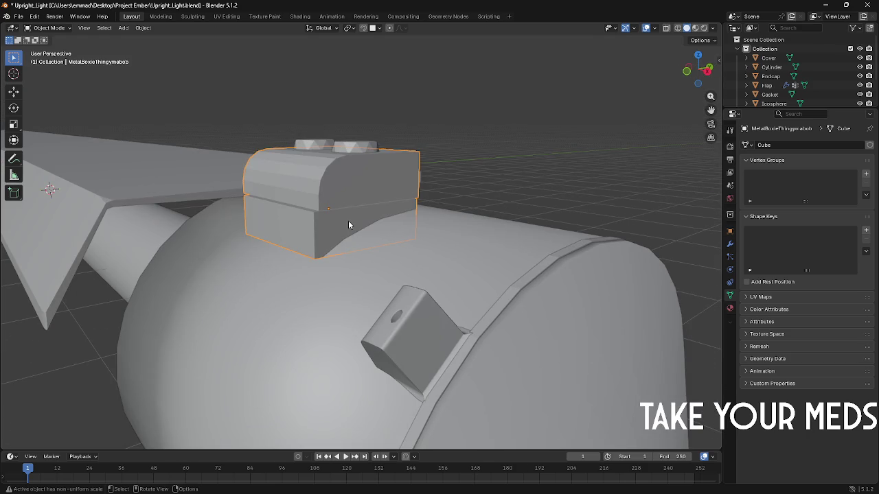
scroll(348, 225, down, 2)
middle_drag(348, 224, 332, 265)
Step: Duplicate the Endcap, Cover and Gasket and lift the copies up along Z
click(338, 286)
shift+click(415, 315)
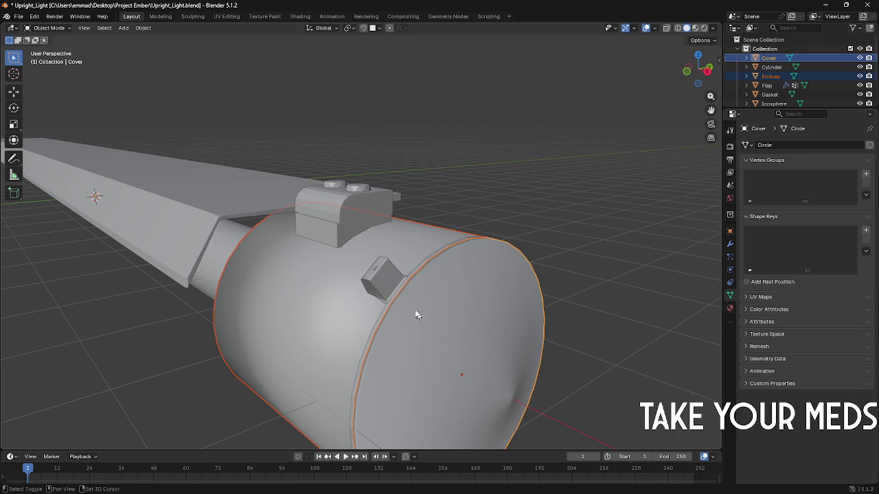
shift+click(399, 290)
shift+click(399, 293)
shift+click(401, 297)
key(ctrl+c)
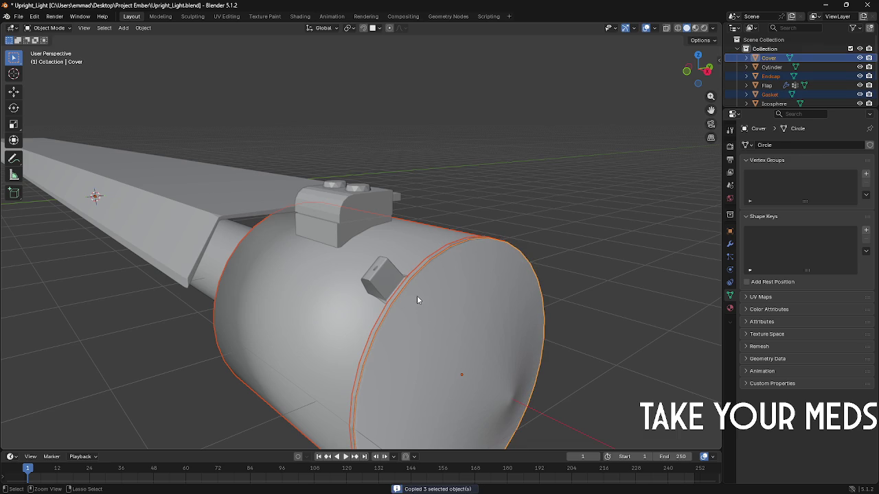
key(ctrl+v)
key(g)
key(z)
click(439, 183)
Step: Shift the cover copy along Y and enlarge it
middle_drag(439, 182, 370, 180)
key(g)
key(x)
key(y)
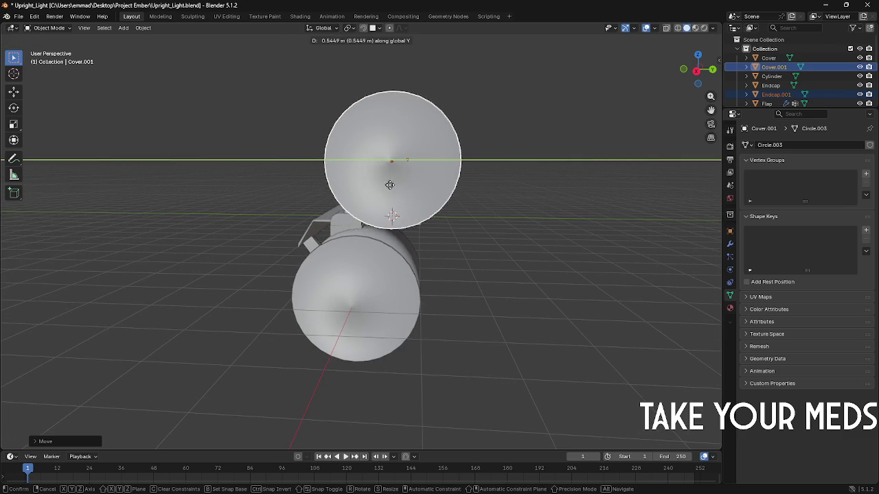
click(394, 185)
key(g)
key(x)
right_click(398, 186)
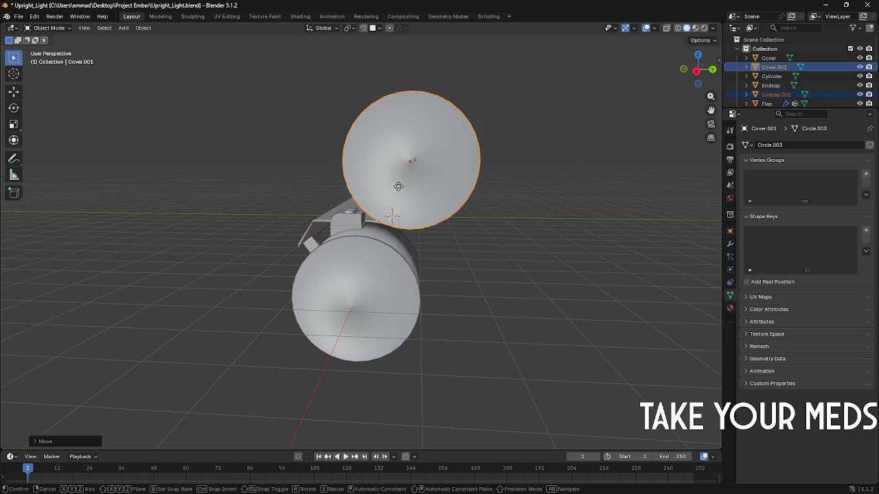
key(z)
key(s)
click(472, 223)
Step: Reposition the enlarged cover copy along Y and then along X
key(g)
key(x)
right_click(477, 219)
key(g)
key(y)
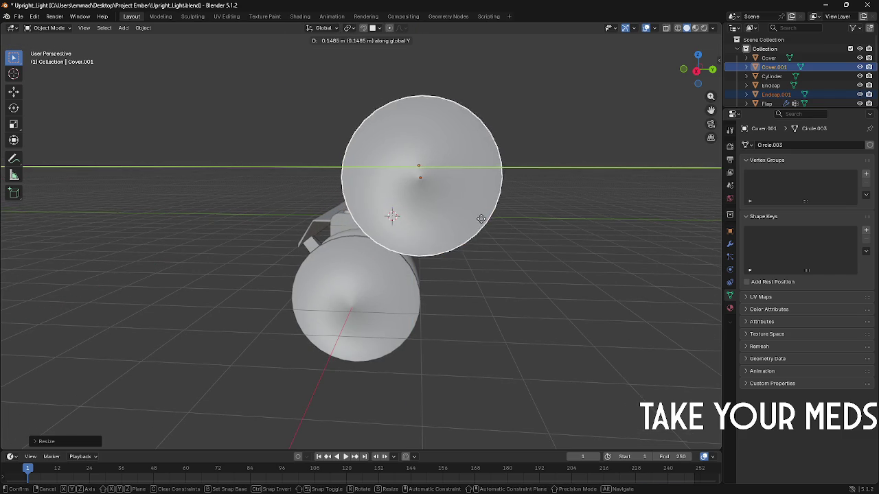
click(483, 220)
mouse_move(486, 222)
middle_down()
mouse_move(522, 209)
mouse_move(580, 225)
middle_up()
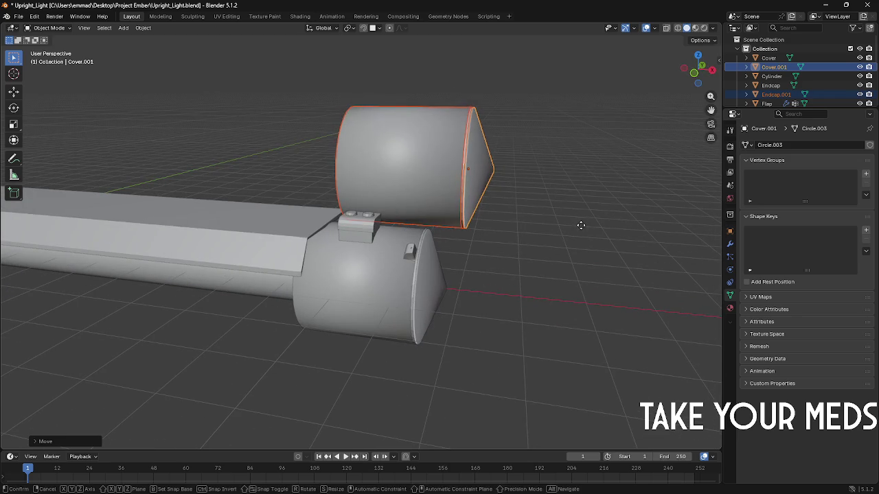
key(g)
key(x)
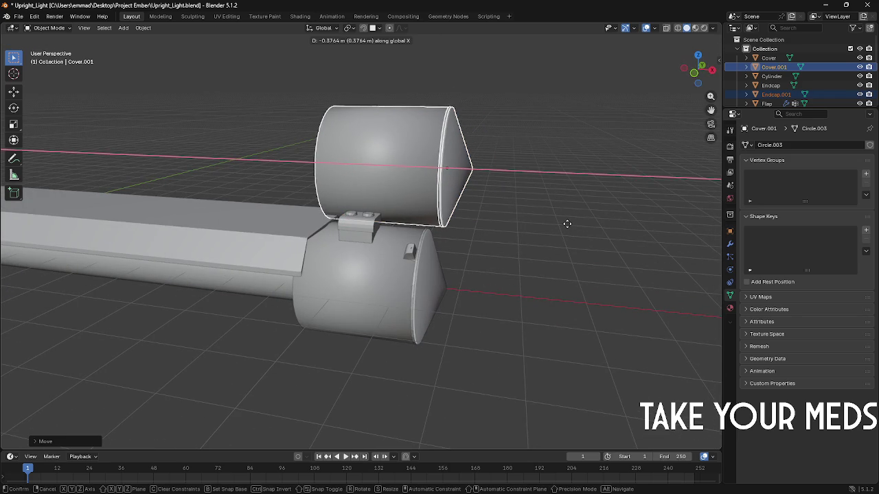
click(567, 224)
middle_drag(522, 199, 491, 182)
Step: In Edit Mode, select the centre edge loop of the copied cap
key(Tab)
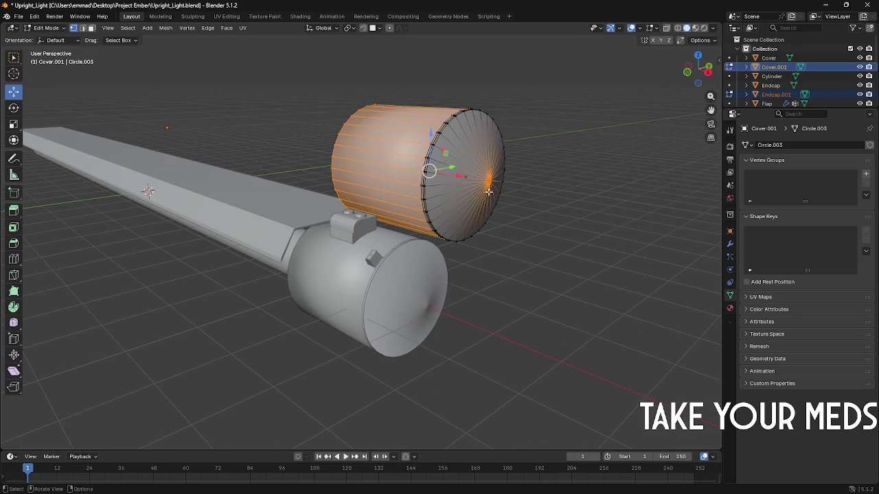
click(491, 182)
scroll(491, 182, up, 3)
scroll(516, 186, up, 2)
scroll(588, 156, up, 3)
middle_drag(588, 155, 165, 225)
key(KP_Decimal)
scroll(165, 225, down, 3)
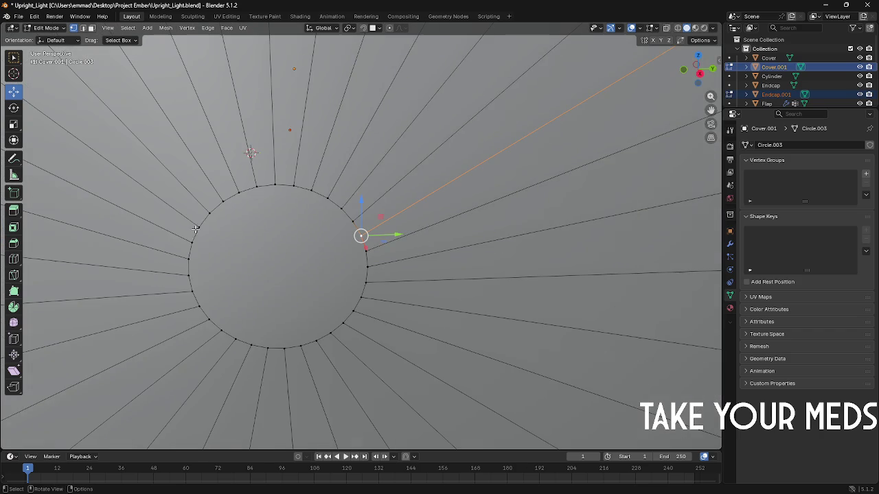
alt+click(355, 250)
Step: Slide the cap's centre loop along X and return to Object Mode
scroll(352, 253, down, 2)
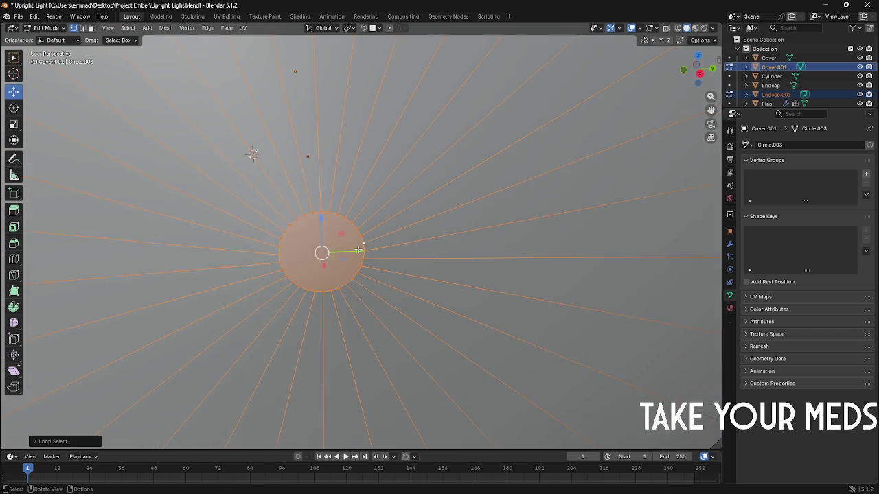
scroll(352, 253, down, 2)
middle_drag(351, 253, 412, 254)
scroll(425, 255, down, 3)
key(g)
key(x)
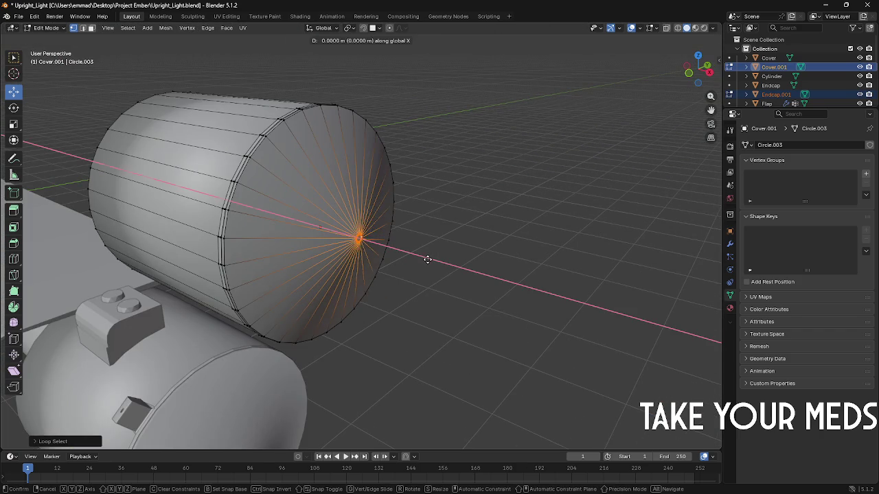
click(417, 255)
key(Tab)
scroll(440, 265, up, 2)
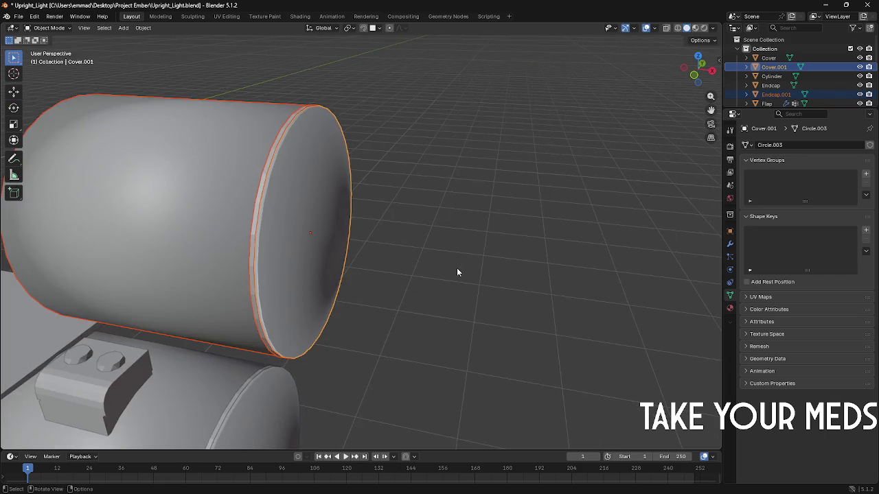
scroll(477, 264, down, 2)
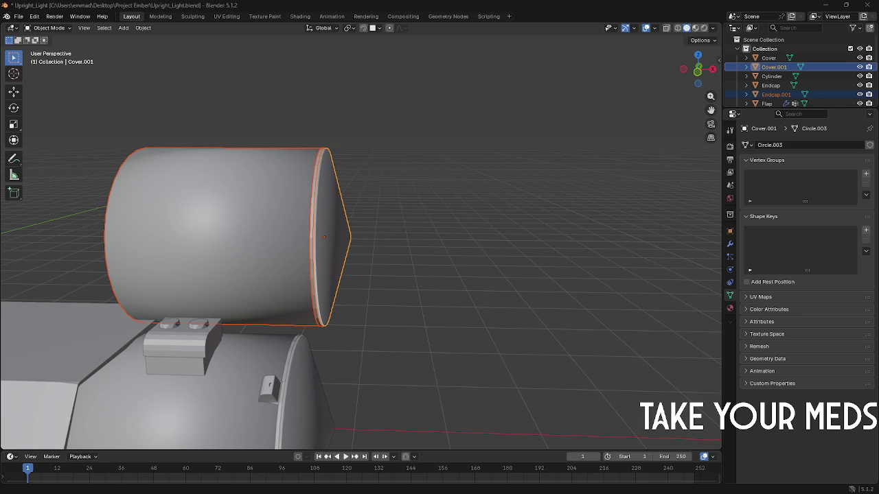
click(379, 493)
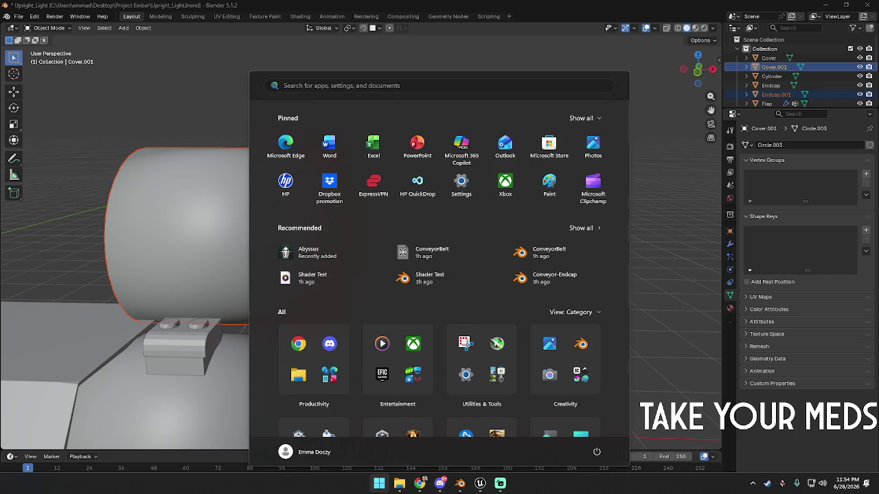
click(379, 493)
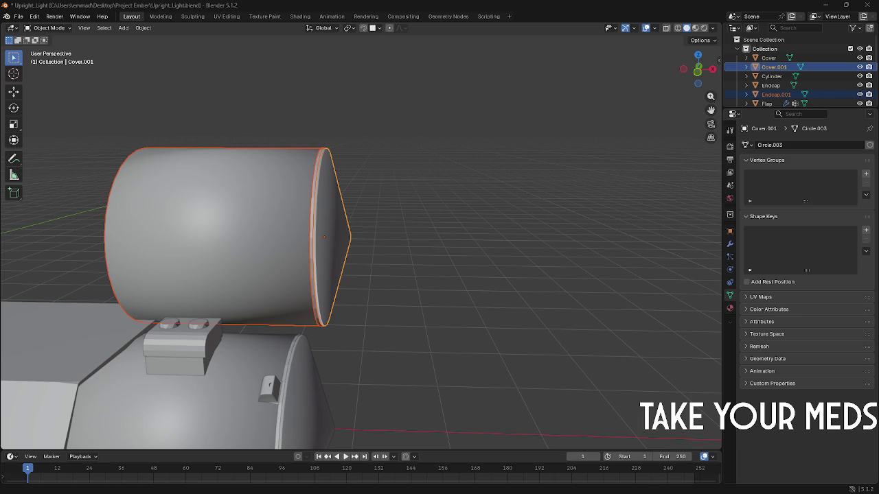
key(alt+Tab)
key(alt+Tab)
key(alt+Tab)
key(alt+Tab)
key(alt+a)
mouse_move(330, 236)
middle_down()
mouse_move(218, 221)
mouse_move(240, 217)
mouse_move(277, 234)
middle_up()
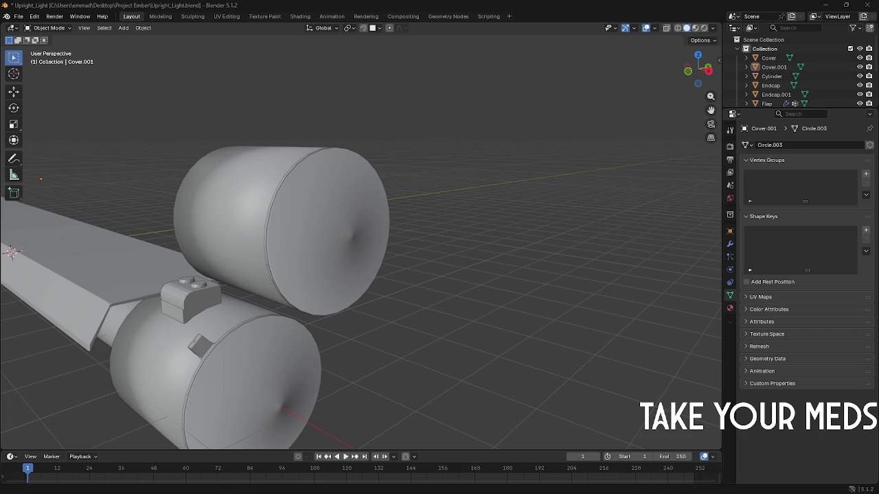
Step: Launch Media Player via a Start search for 'media', then return to Blender and select the upper endcap
key(super)
text(media)
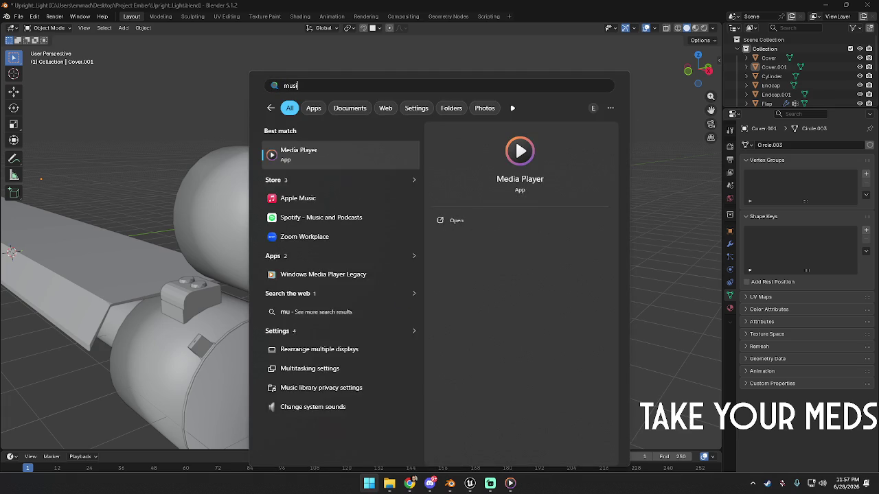
key(Return)
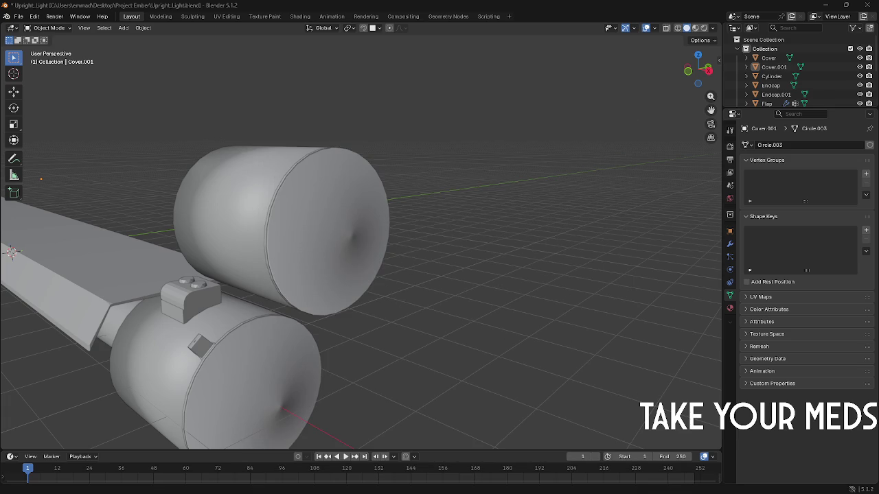
key(alt+Tab)
click(222, 257)
Step: Rotate Endcap.001 by 90° about the Z axis
mouse_move(222, 256)
middle_down()
mouse_move(148, 251)
mouse_move(248, 259)
middle_up()
key(alt+Tab)
key(Tab)
key(Tab)
key(Escape)
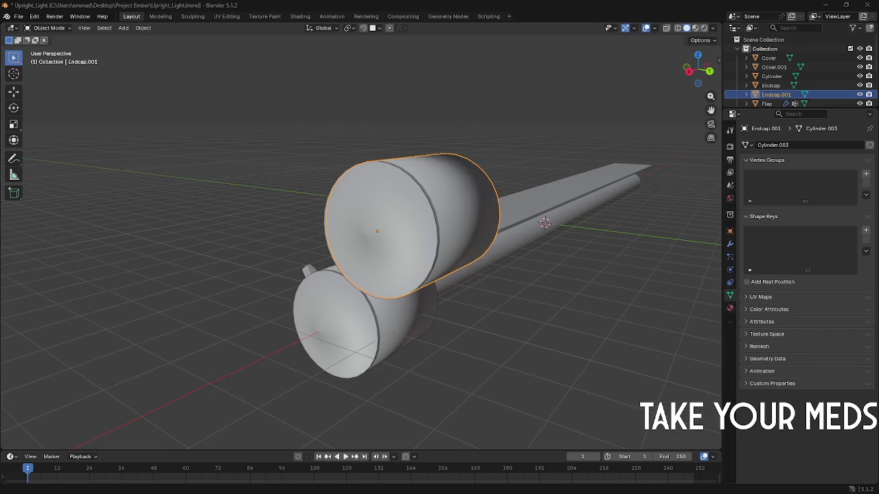
middle_drag(270, 245, 323, 255)
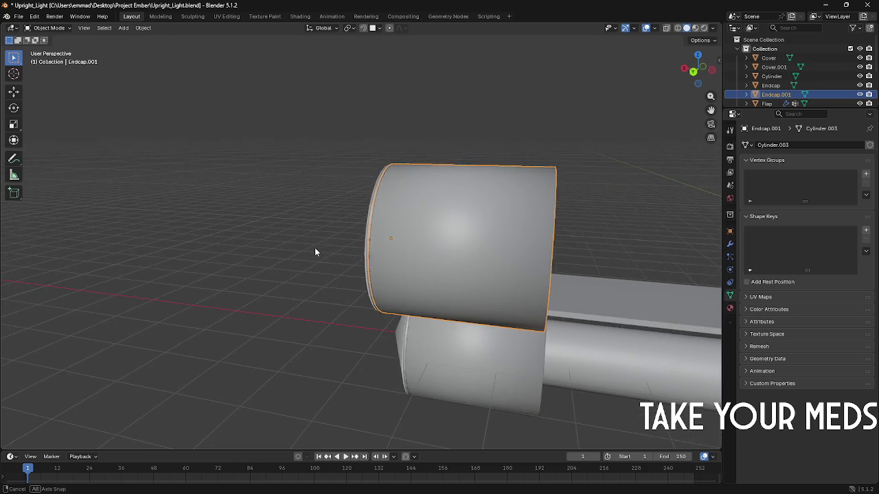
key(r)
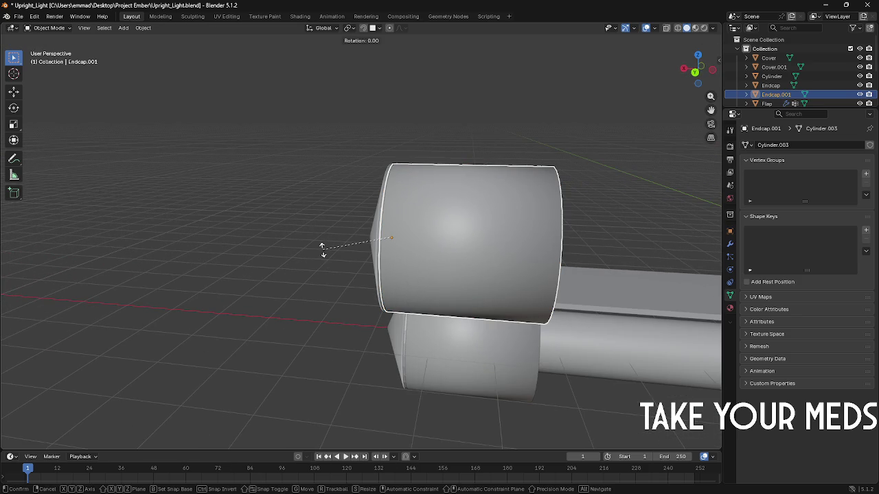
text(zxz9)
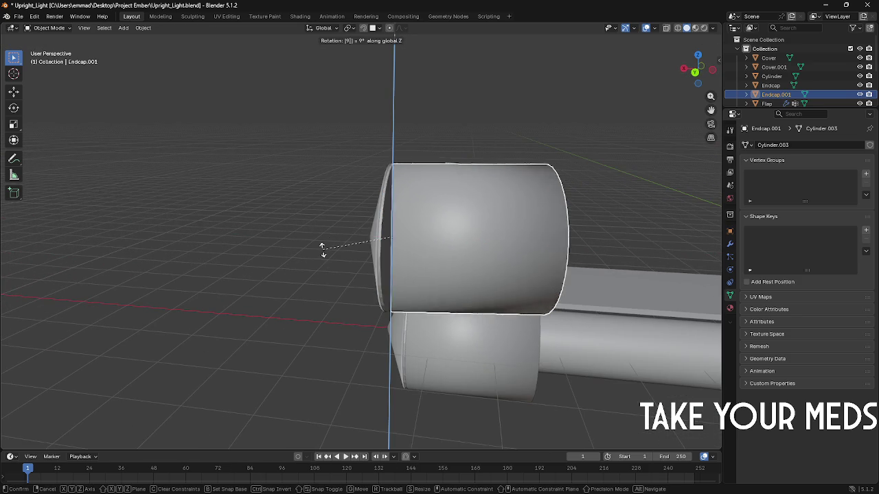
text(0)
key(BackSpace)
key(BackSpace)
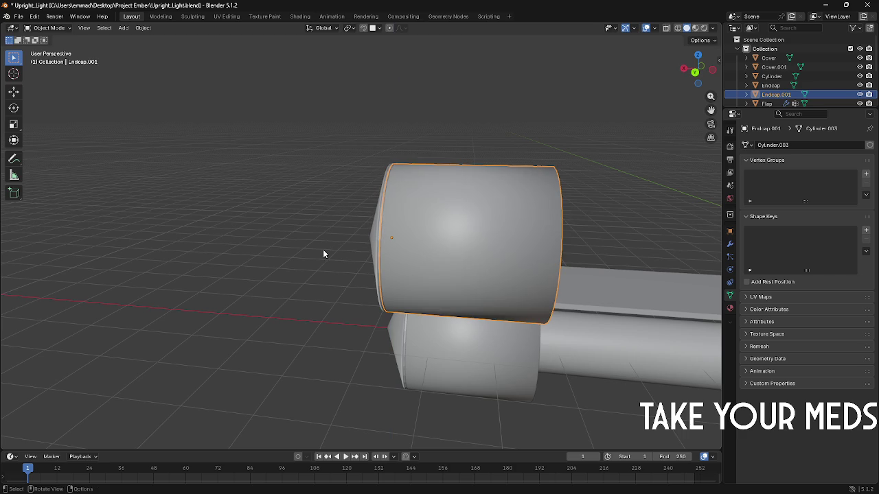
text(90)
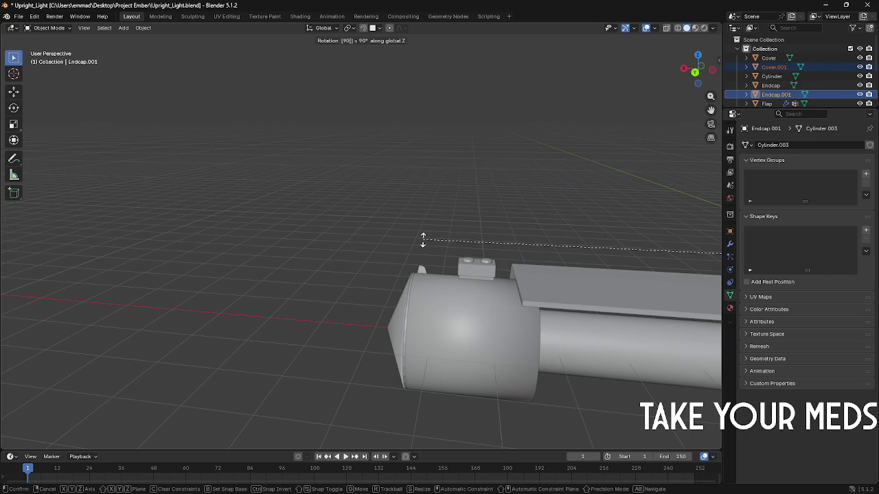
key(Return)
Step: Set Endcap.001's origin to its centre of mass (volume), then adjust its rotation and position
right_click(423, 239)
mouse_move(362, 240)
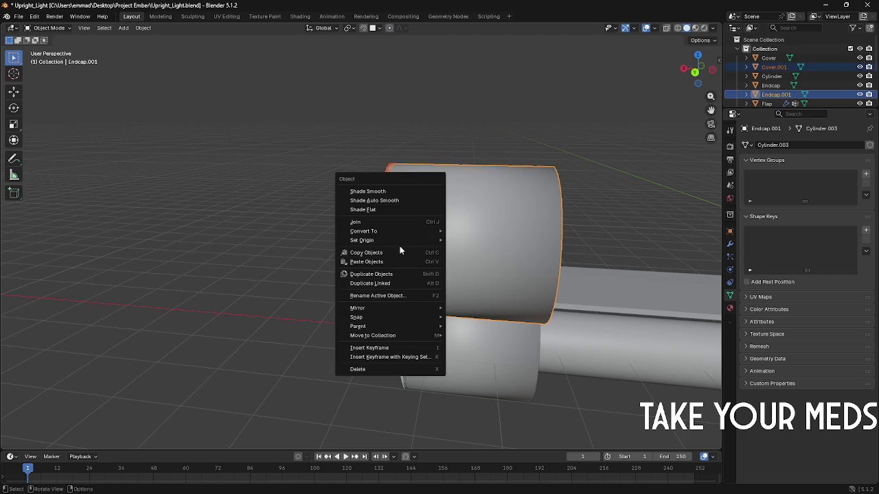
click(476, 279)
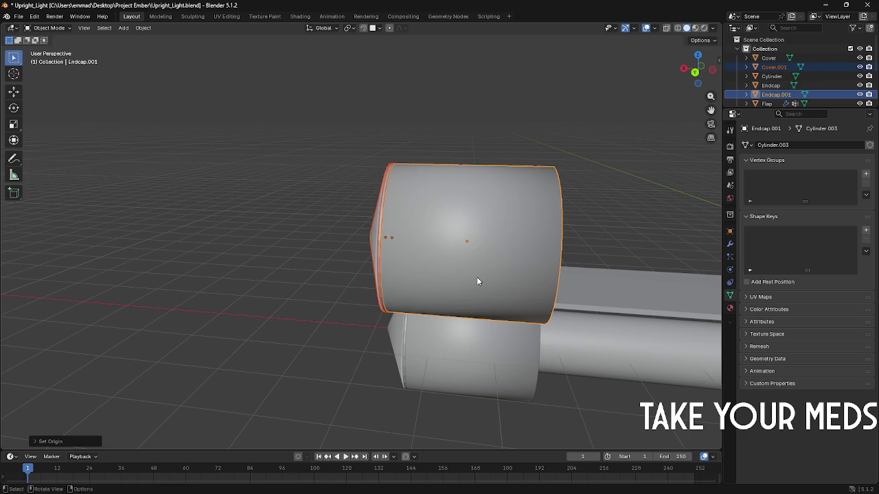
text(rz90)
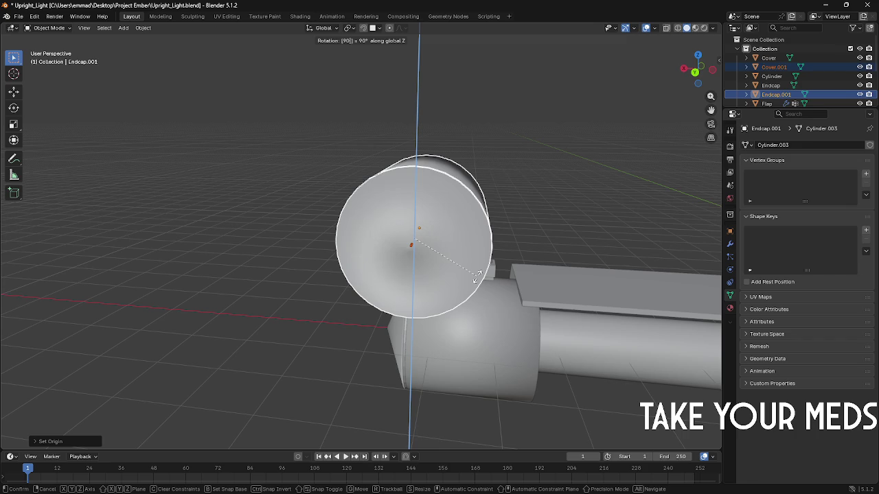
key(BackSpace)
key(BackSpace)
key(Return)
key(g)
click(651, 281)
Step: Nudge the endcap into position along the X axis
middle_drag(650, 280, 500, 259)
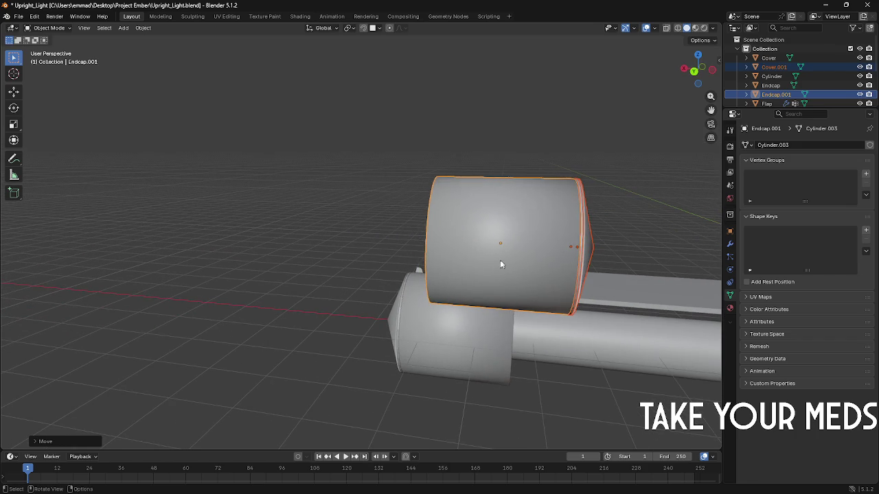
key(g)
key(x)
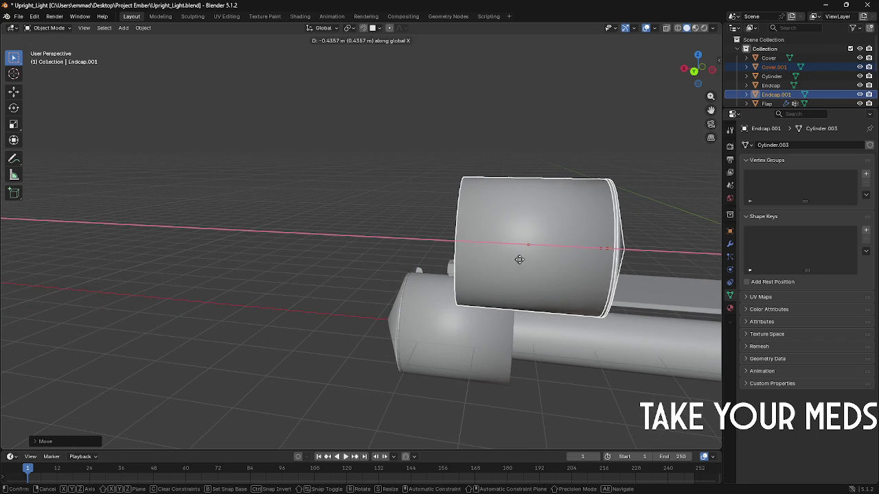
key(Escape)
key(g)
key(x)
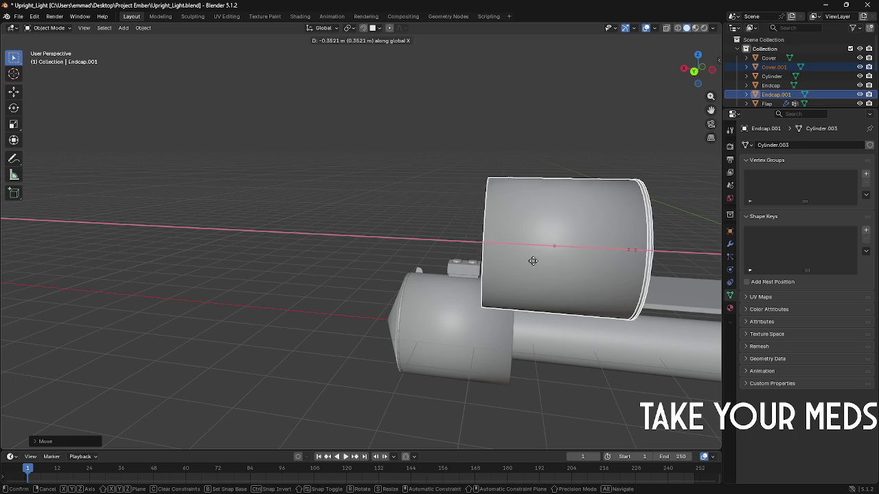
click(533, 265)
Step: Duplicate the endcap, place the copy beside it along X, and scale it to about 0.9
key(ctrl+c)
key(ctrl+v)
key(g)
key(x)
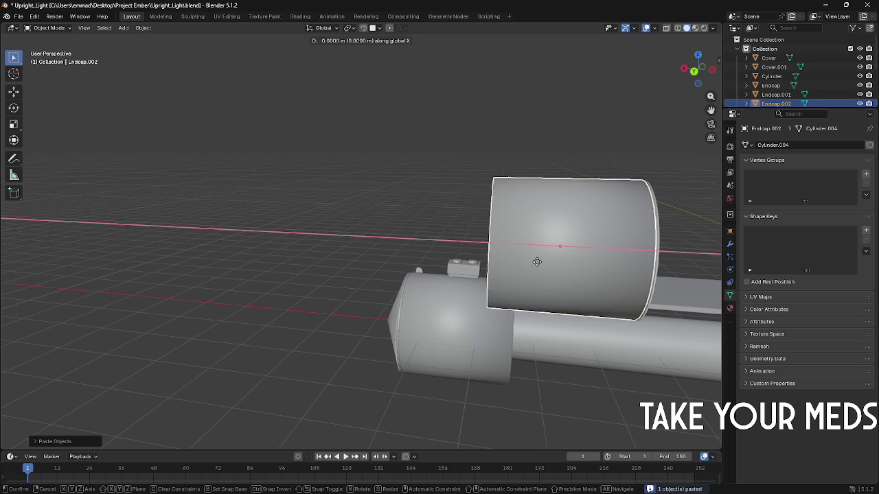
click(412, 253)
key(s)
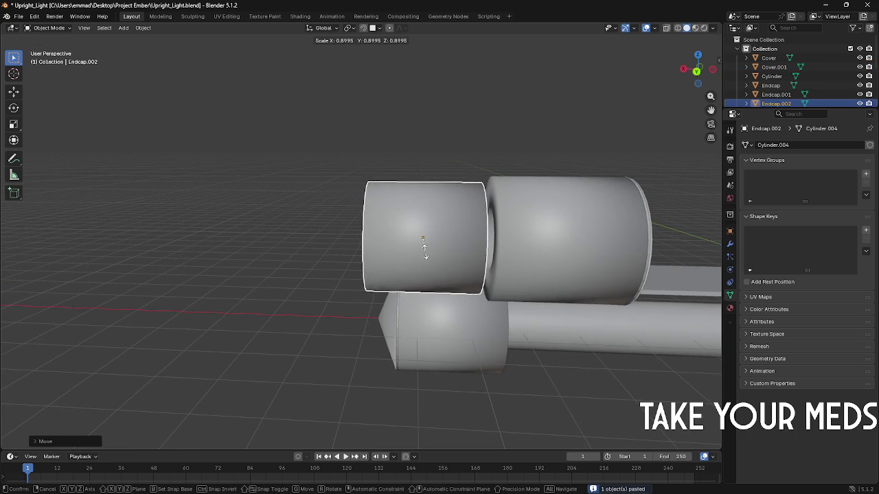
click(427, 250)
mouse_move(429, 251)
middle_down()
mouse_move(626, 257)
mouse_move(351, 214)
middle_up()
key(s)
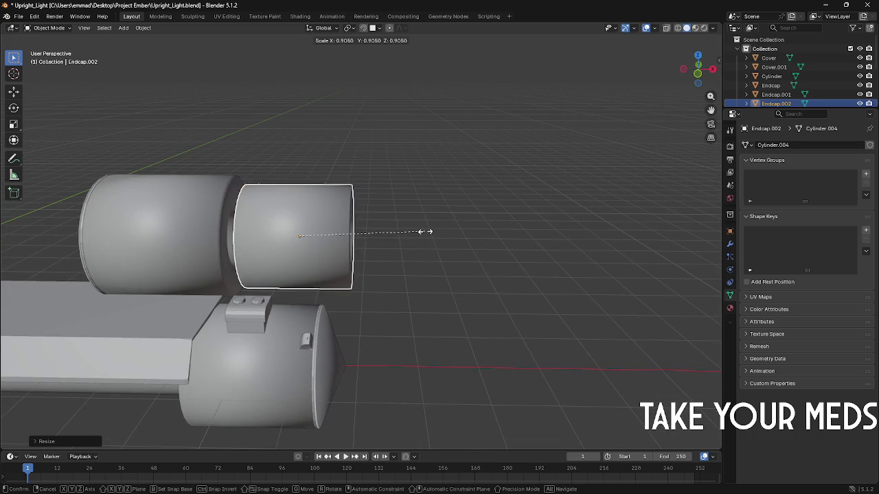
right_click(425, 231)
Step: Shift Endcap.001 and Cover.001 together to the left along the X axis
shift+click(158, 204)
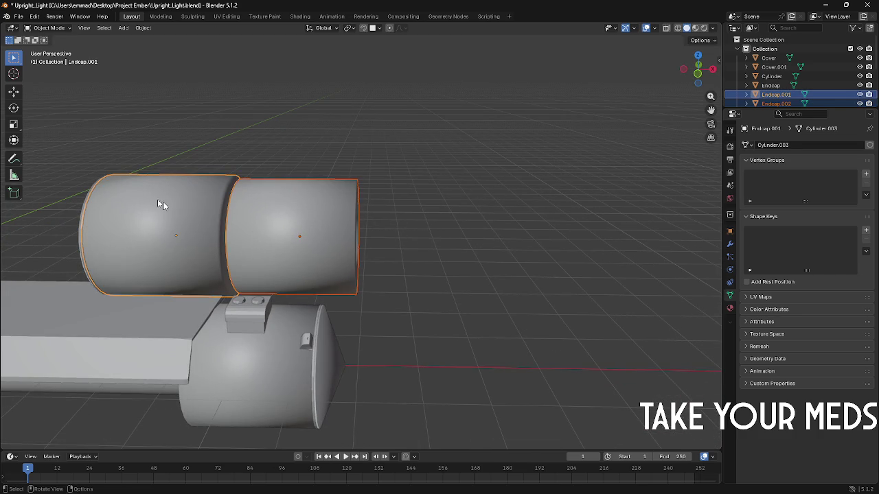
middle_drag(158, 204, 141, 207)
shift+click(129, 248)
middle_drag(128, 249, 352, 248)
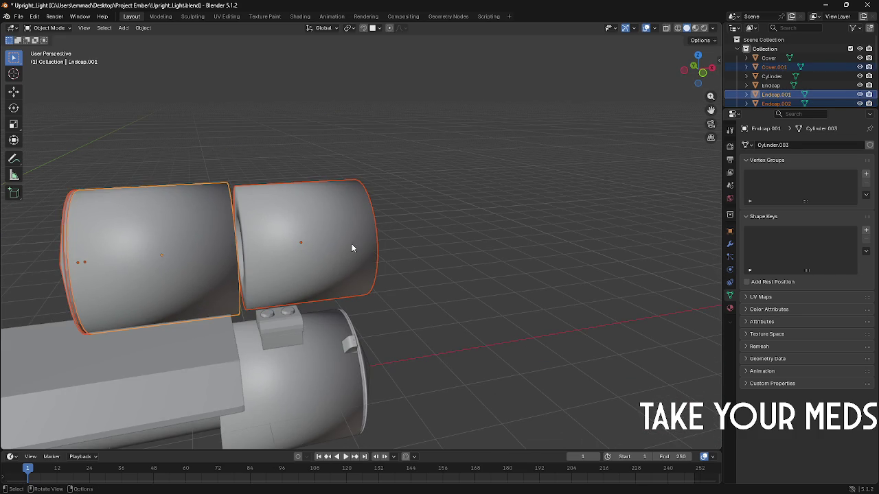
key(g)
key(x)
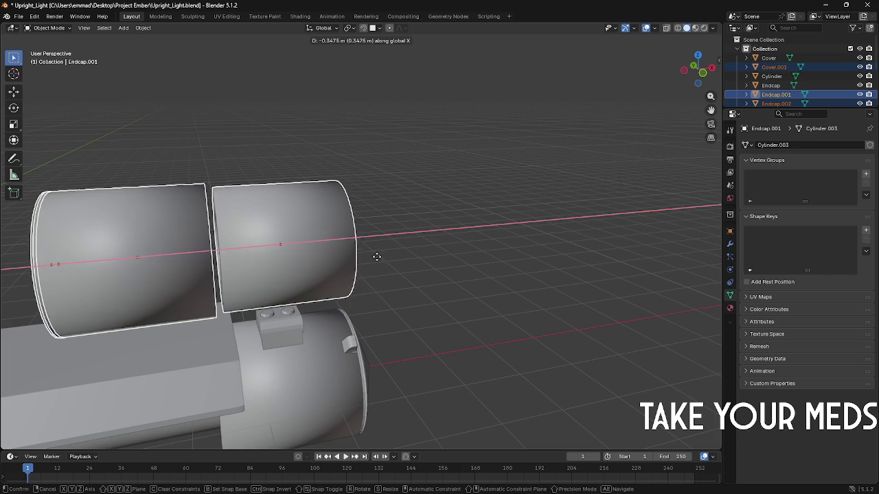
click(375, 257)
mouse_move(373, 257)
middle_down()
mouse_move(349, 263)
mouse_move(277, 247)
middle_up()
key(g)
key(x)
click(282, 247)
Step: Select the copied Endcap.002, frame it in the view, and enter Edit Mode
click(149, 233)
key(g)
key(x)
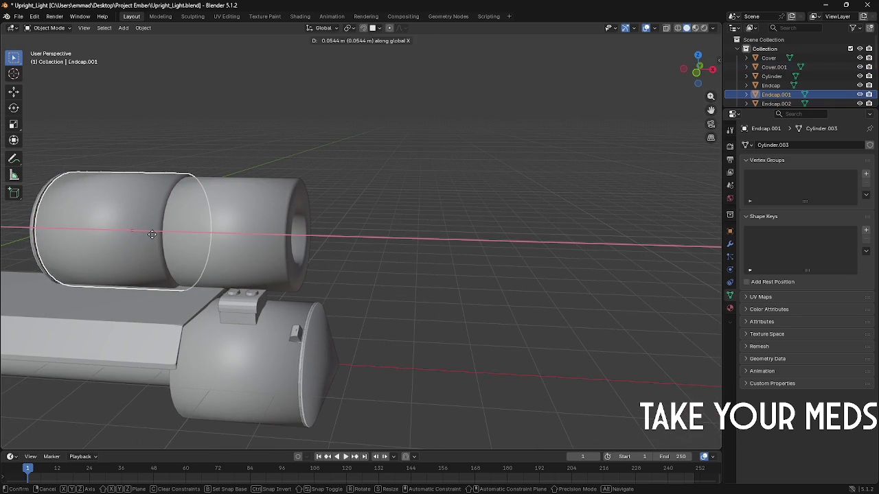
key(Escape)
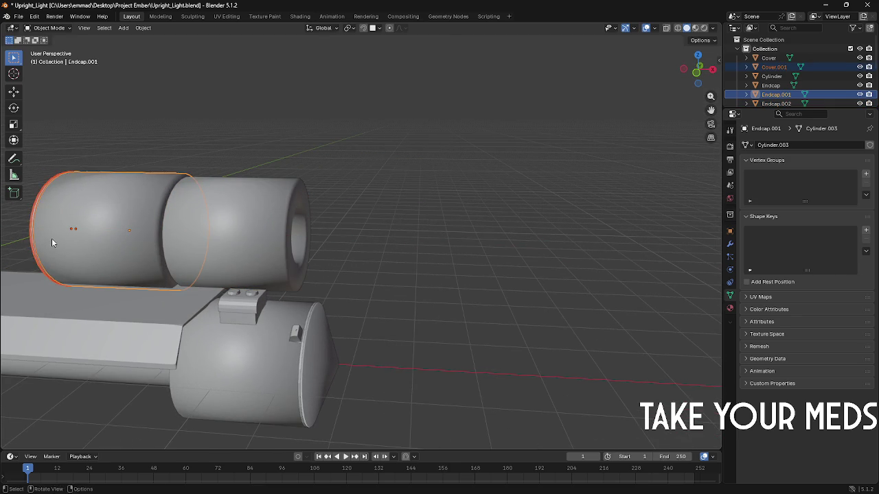
key(g)
key(x)
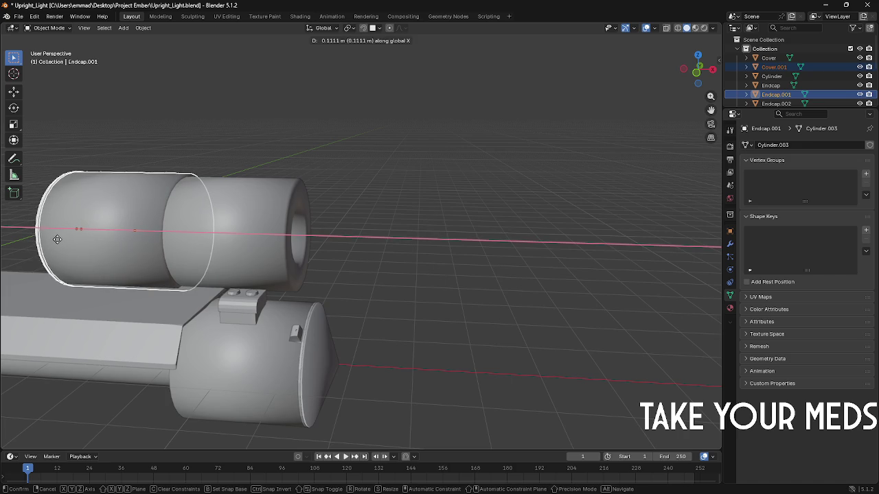
key(Escape)
click(259, 233)
key(KP_Decimal)
key(Tab)
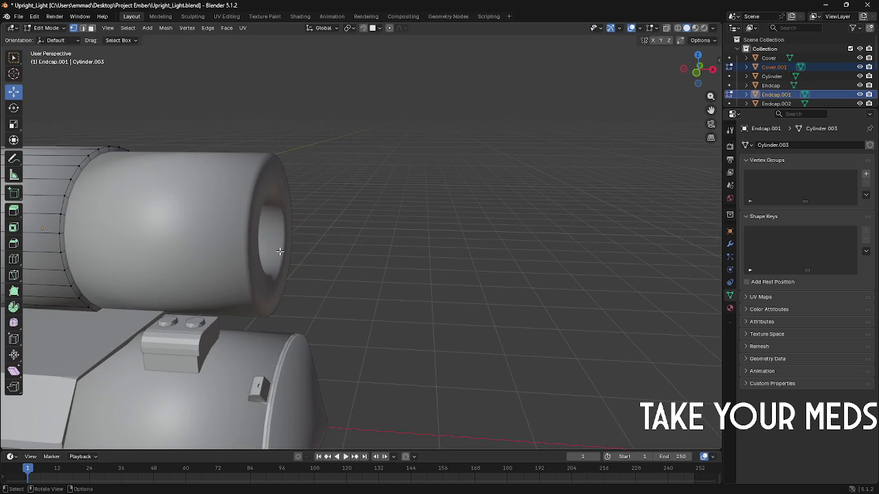
Step: Fill the inner hole loop of Endcap.002 with a face
middle_drag(274, 256, 327, 254)
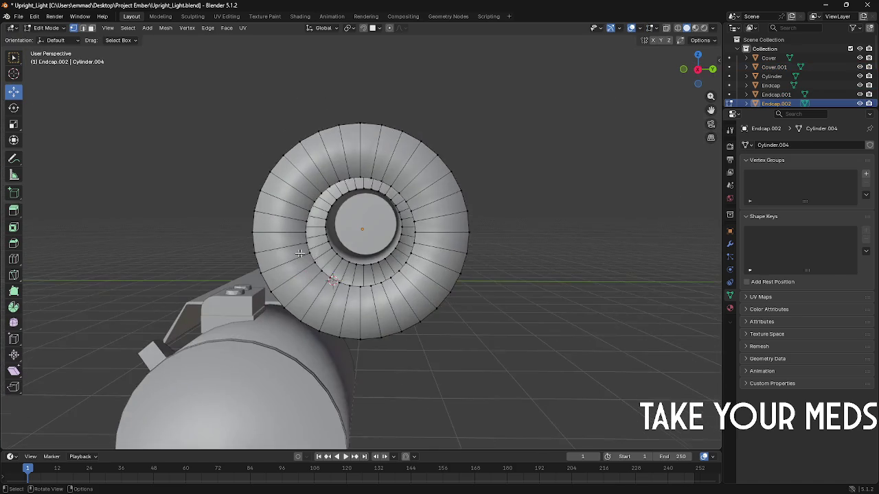
scroll(327, 255, up, 2)
click(303, 313)
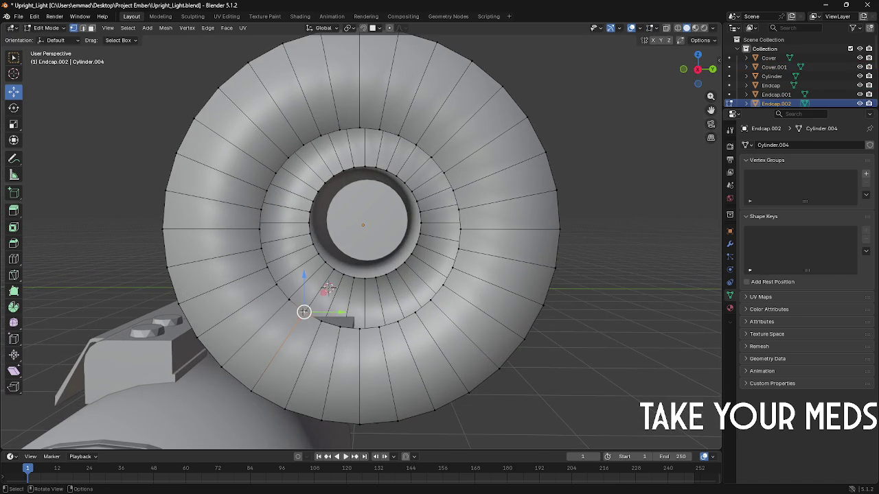
key(2)
alt+click(308, 314)
key(f)
Step: Add a loop cut on Endcap.002 near its end rim
key(Tab)
mouse_move(304, 271)
middle_down()
mouse_move(426, 279)
mouse_move(281, 208)
middle_up()
key(Tab)
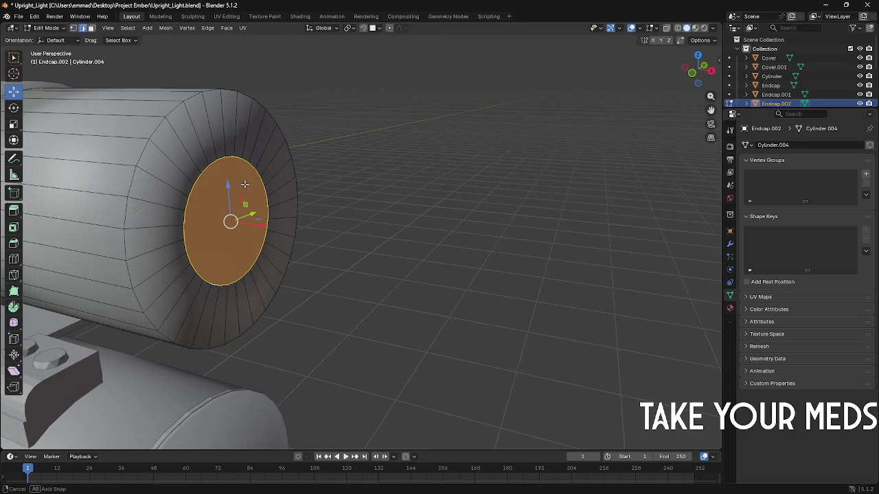
key(ctrl+r)
click(173, 137)
click(164, 135)
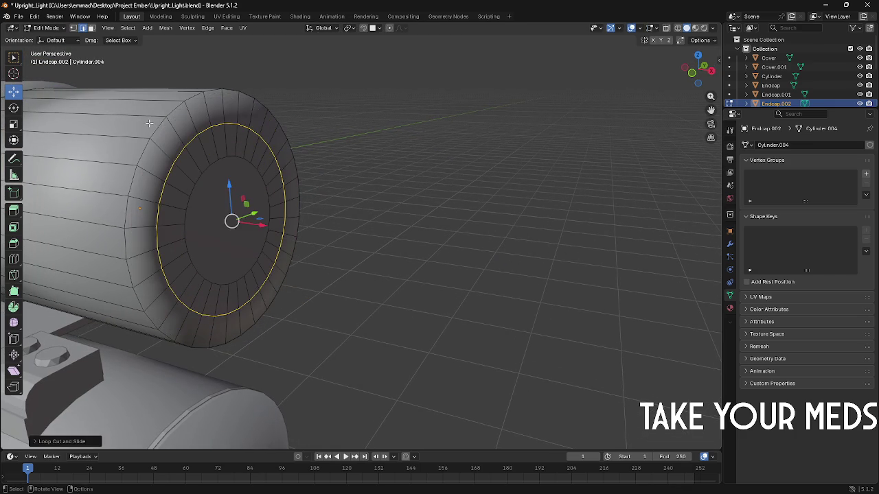
Step: Preview the endcap shape in Object Mode and select the loop at the cylinder's rim
middle_drag(162, 132, 166, 142)
key(Tab)
key(Tab)
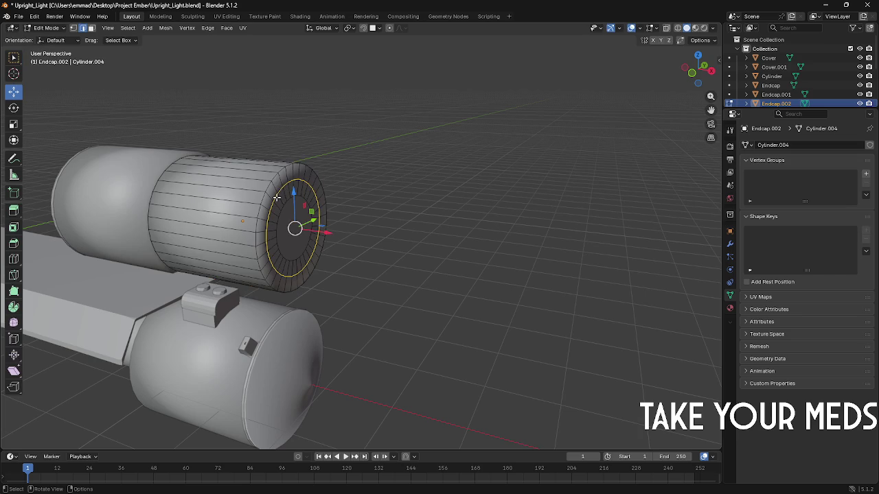
scroll(256, 187, up, 2)
key(Tab)
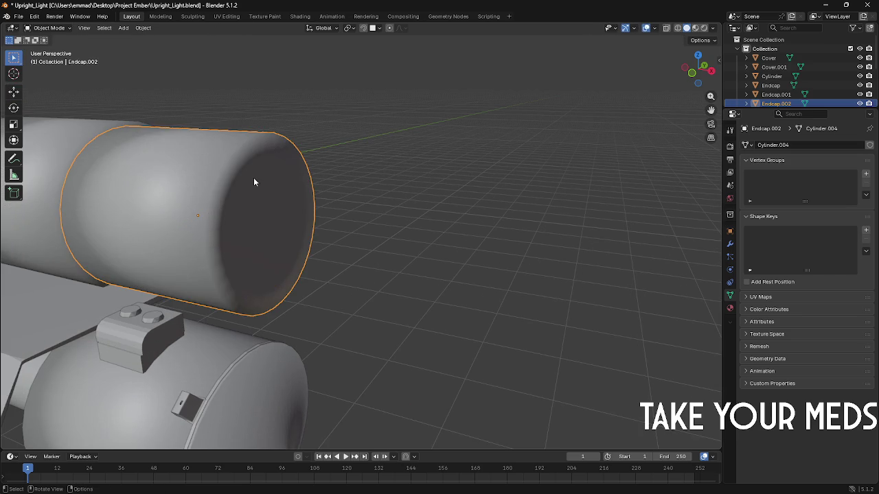
key(Tab)
key(F3)
key(Escape)
key(Tab)
key(Tab)
click(324, 151)
scroll(325, 151, down, 3)
key(Tab)
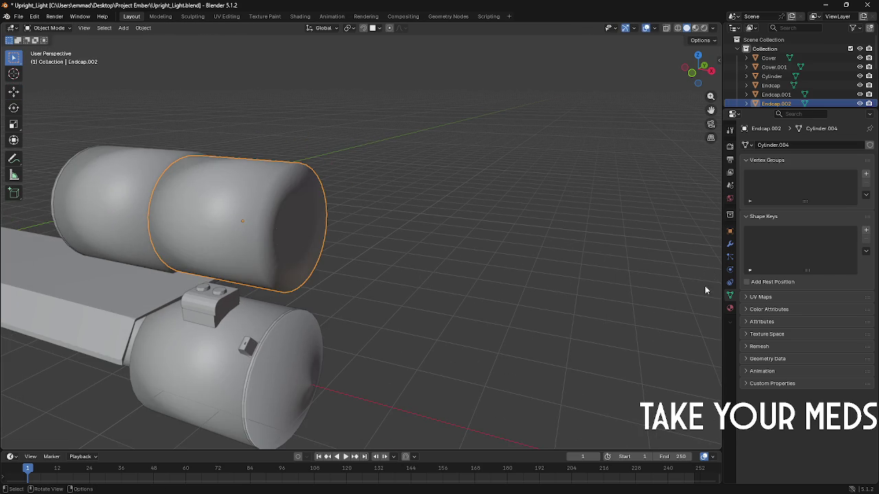
click(730, 244)
Step: Add a Subdivision Surface modifier to Endcap.002 via the 'subd' search
click(776, 146)
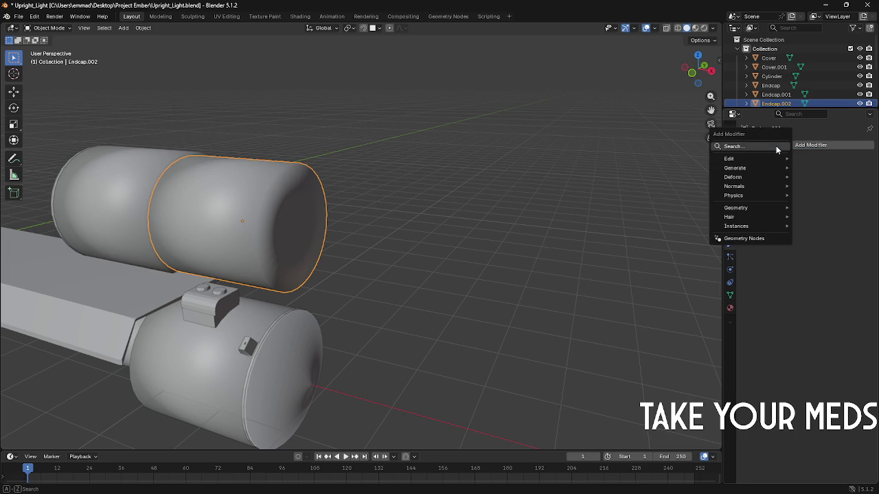
text(subd)
key(Return)
middle_drag(317, 202, 292, 204)
Step: Glance through other open windows, then return and zoom in on the smoothed Endcap.002
key(alt+Tab)
key(alt+Tab)
key(alt+Tab)
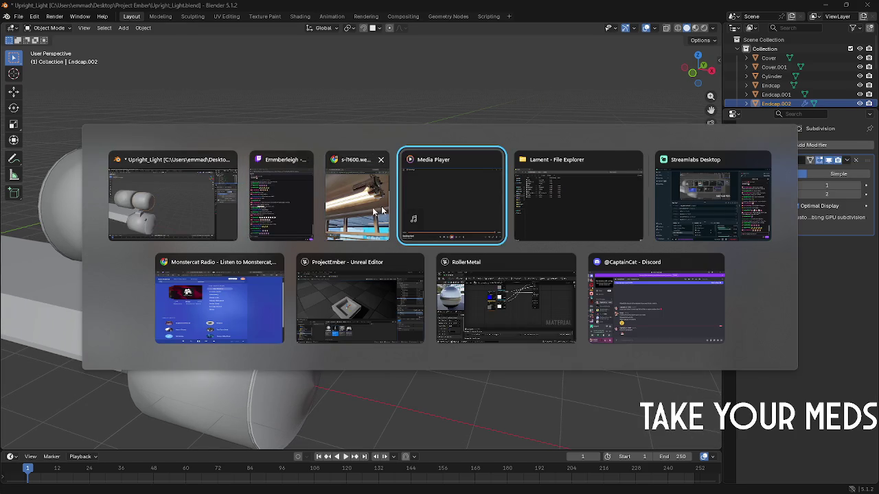
key(Escape)
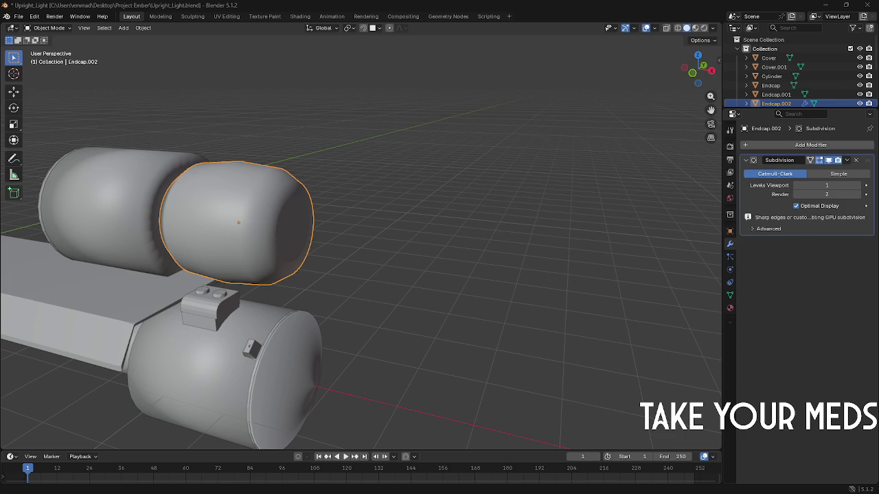
key(alt+Tab)
key(alt+Tab)
key(alt+Tab)
key(alt+Tab)
key(alt+Tab)
key(alt+Tab)
key(alt+Tab)
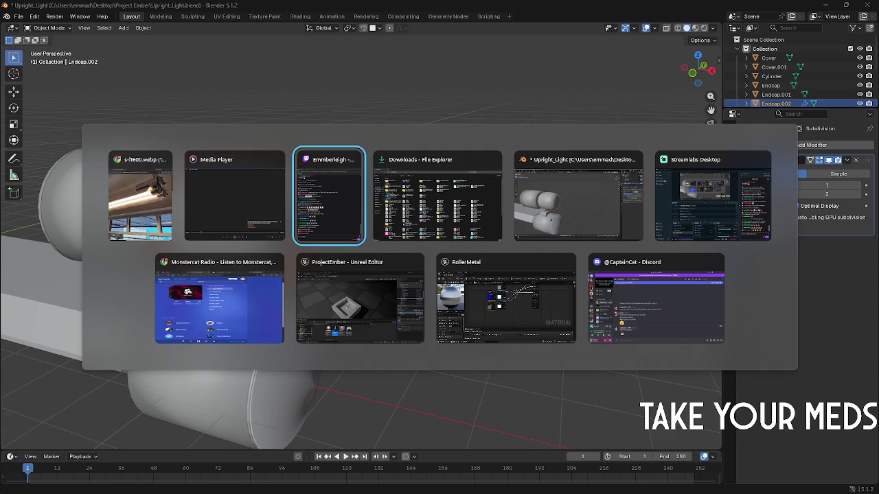
key(Escape)
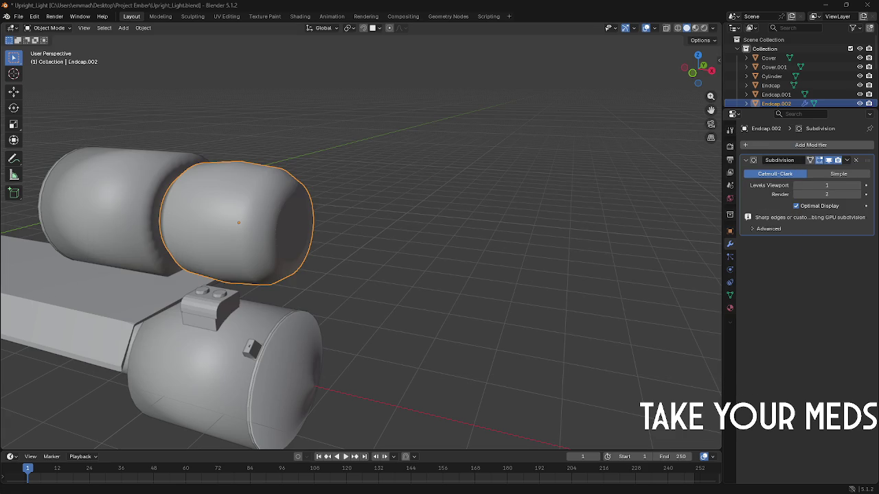
key(alt+Tab)
key(alt+Tab)
key(alt+Tab)
key(alt+Tab)
key(alt+Tab)
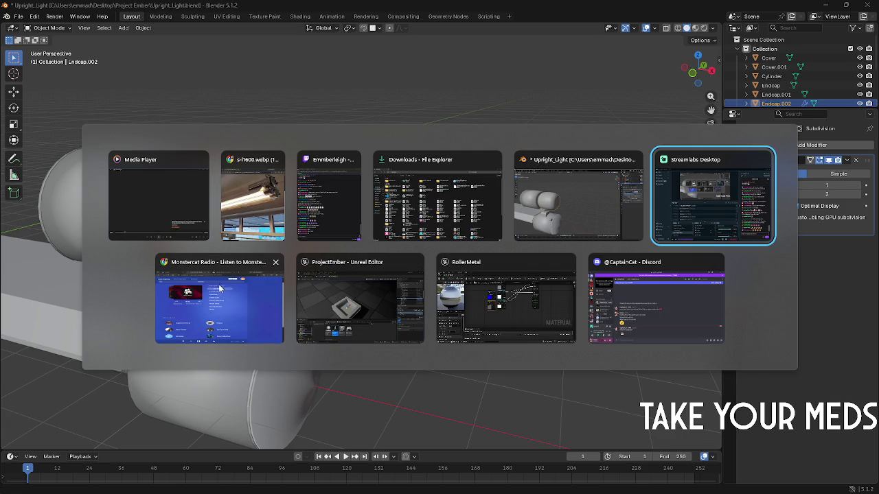
key(Escape)
key(alt+Tab)
key(Escape)
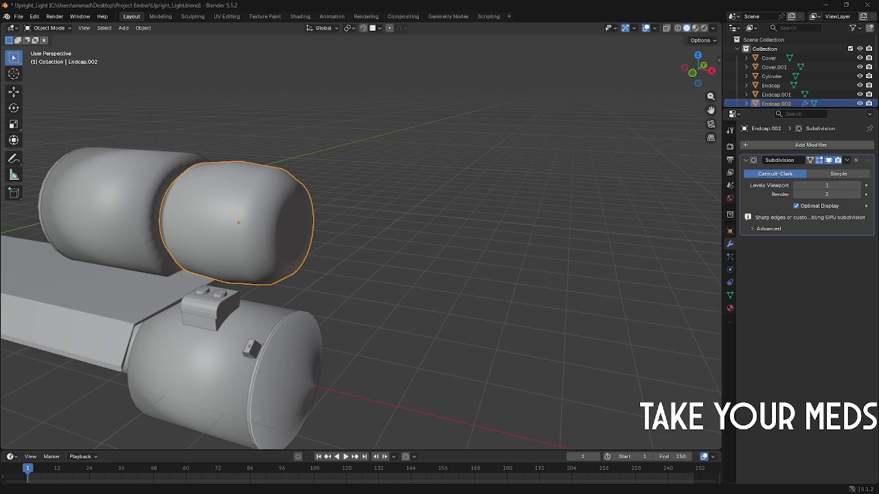
key(alt+Tab)
middle_drag(216, 283, 375, 301)
scroll(286, 252, up, 3)
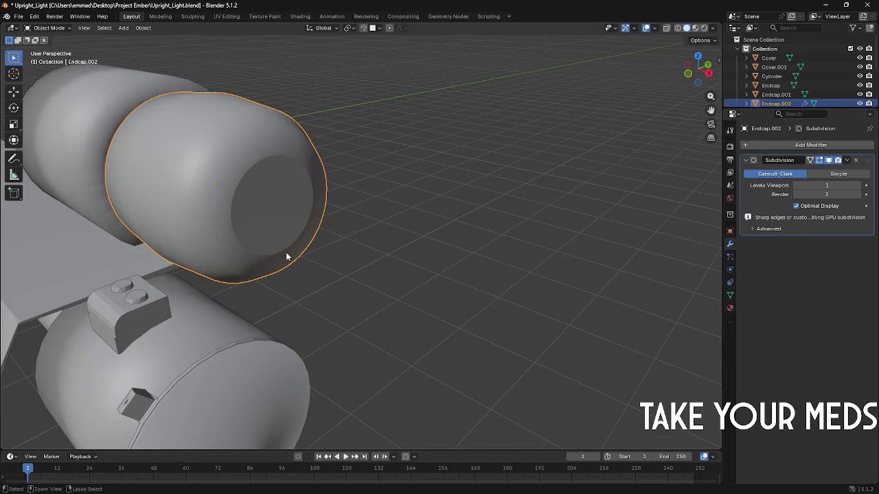
Step: Add a loop cut near one end rim of Endcap.002
key(Tab)
key(a)
key(Tab)
key(Tab)
key(ctrl+r)
click(242, 159)
click(252, 151)
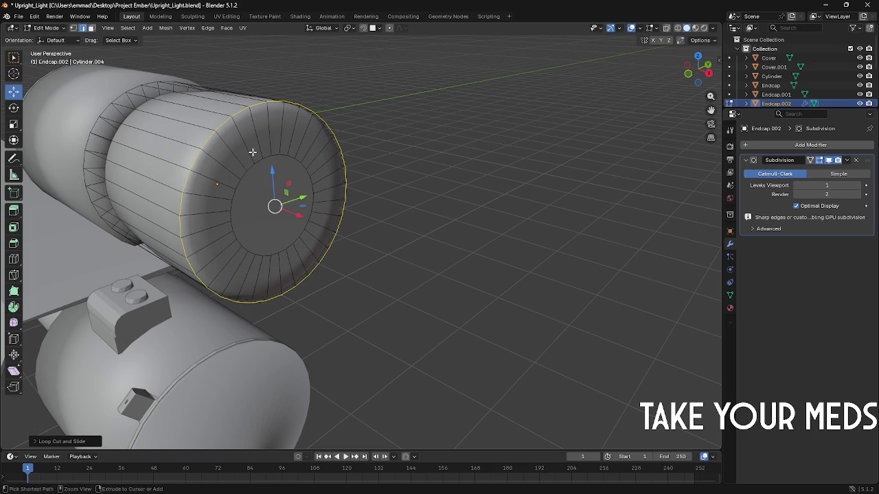
middle_drag(252, 152, 269, 163)
key(Tab)
key(Tab)
Step: Add more loop cuts toward the cylinder's ends, sliding one to the left end
key(ctrl+r)
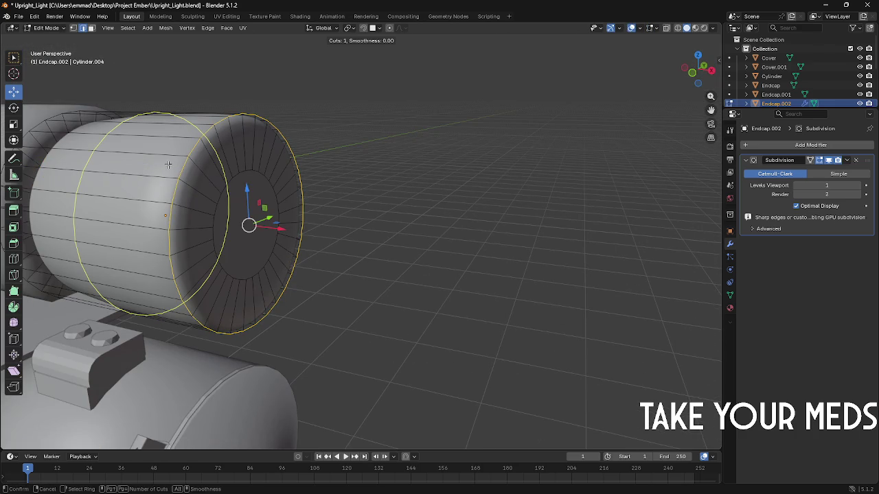
click(142, 162)
click(288, 199)
middle_drag(288, 199, 502, 257)
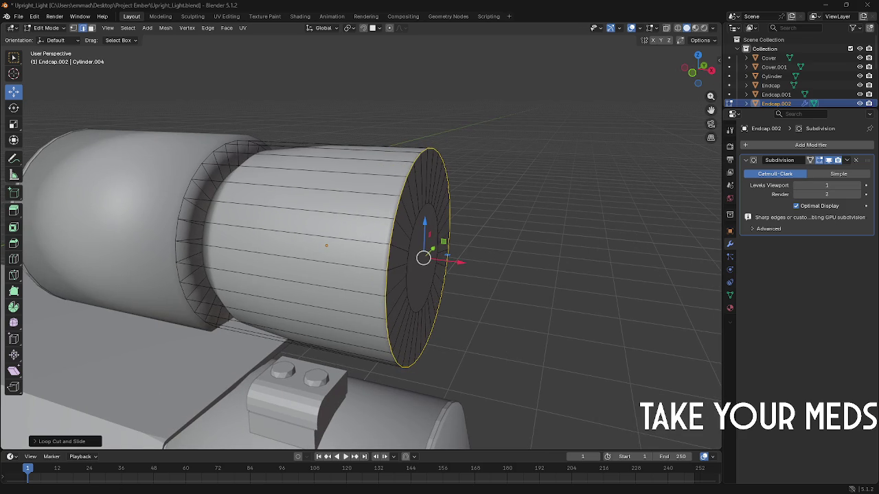
key(ctrl+r)
click(290, 226)
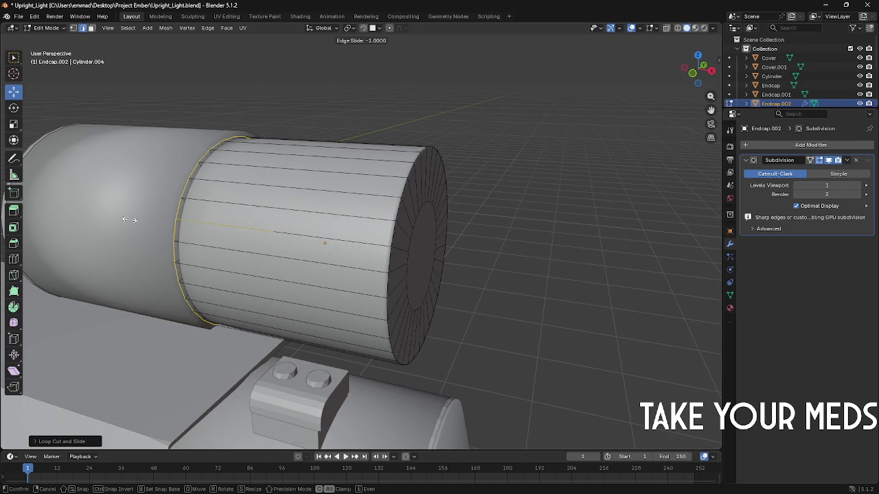
click(129, 219)
mouse_move(235, 229)
middle_down()
mouse_move(256, 231)
mouse_move(250, 235)
middle_up()
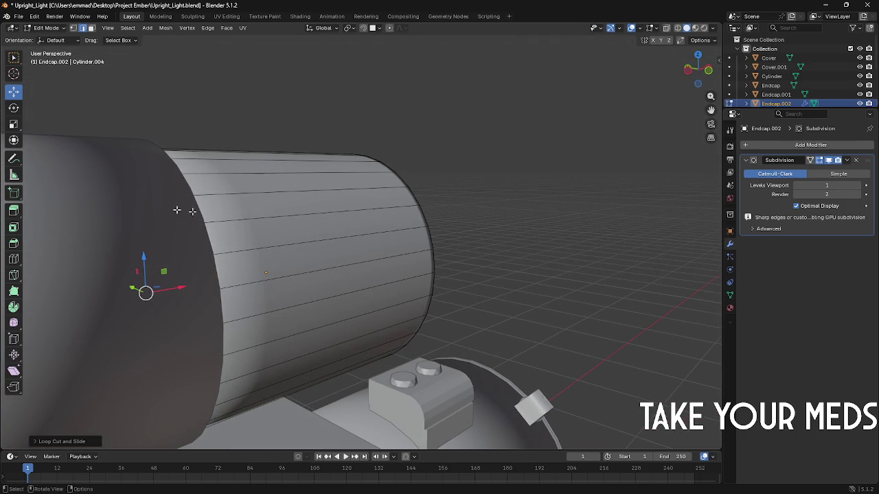
Step: Add centred loop cuts at the left-end rim in X-ray, then return to Object Mode with X-ray off
key(alt+z)
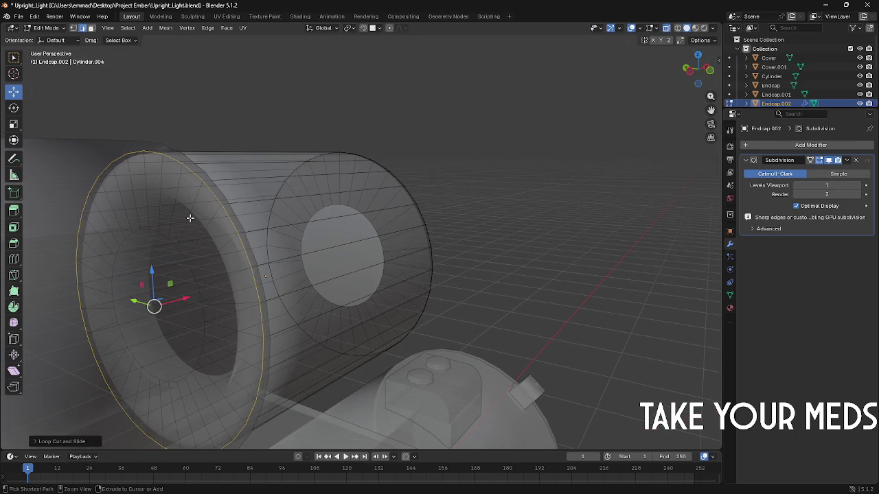
key(ctrl+r)
right_click(164, 221)
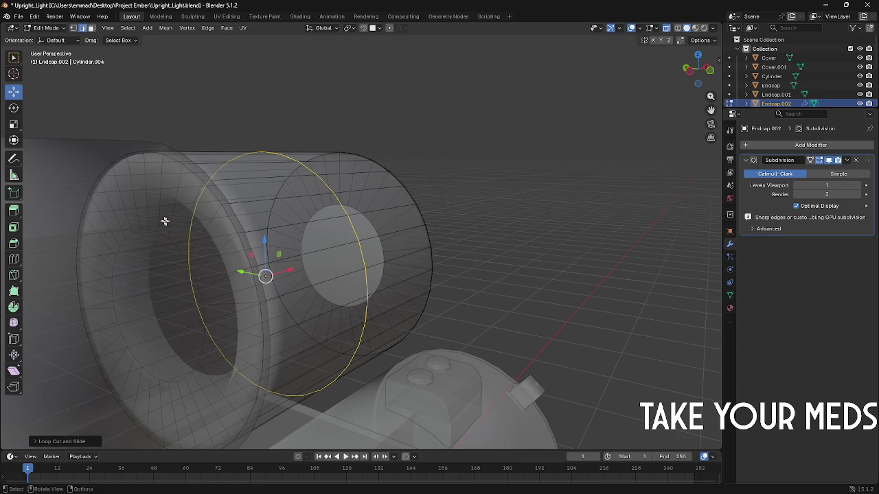
alt+click(183, 219)
click(184, 220)
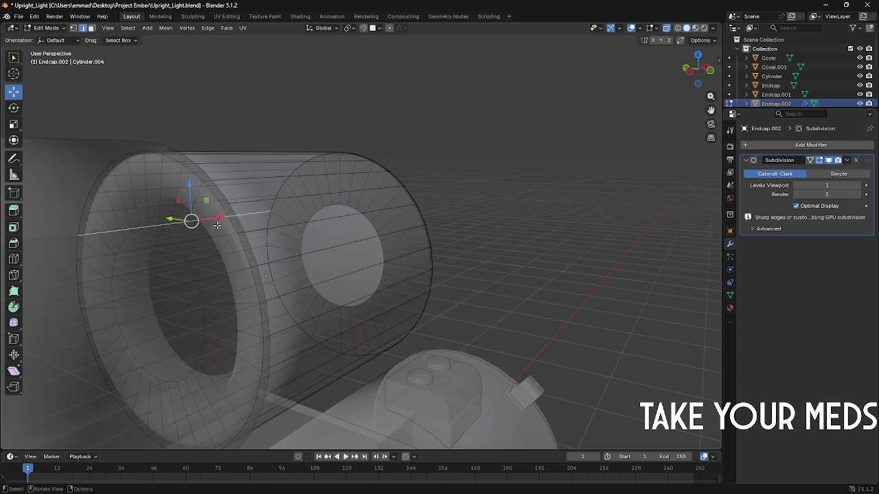
alt+click(257, 230)
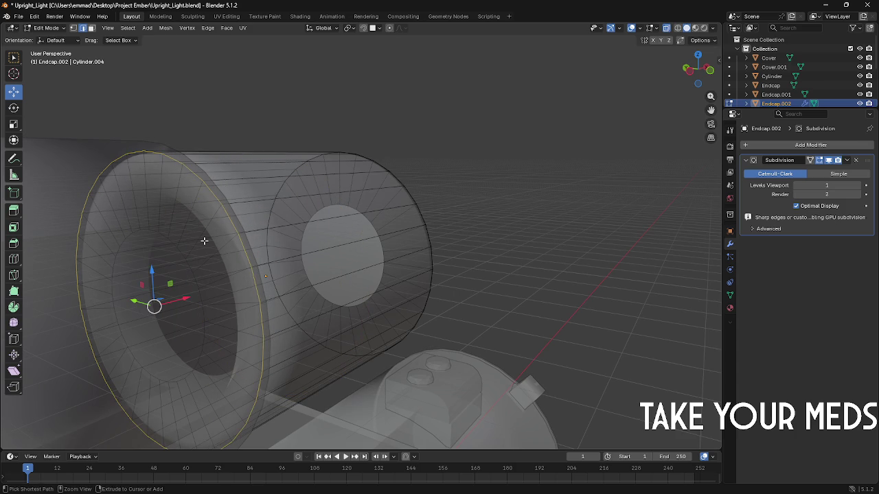
key(ctrl+r)
click(120, 214)
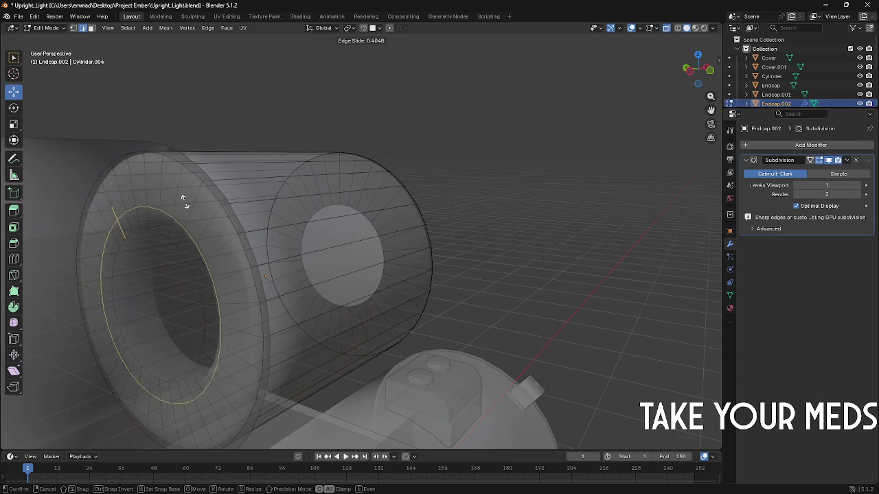
right_click(143, 222)
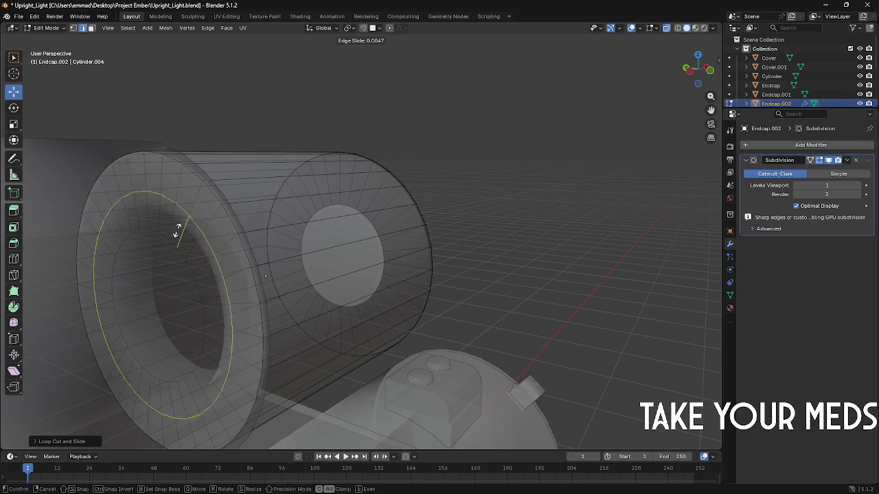
mouse_move(128, 242)
middle_down()
mouse_move(357, 206)
mouse_move(282, 218)
middle_up()
key(Tab)
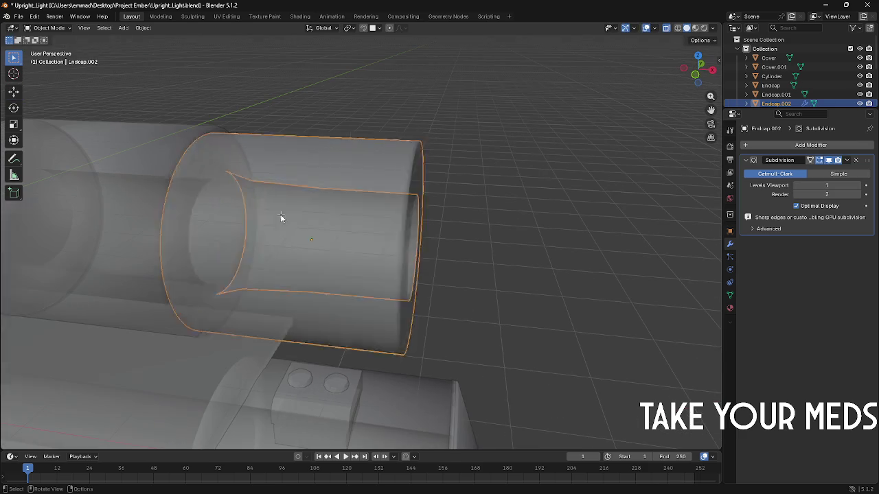
click(666, 27)
middle_drag(660, 41, 451, 78)
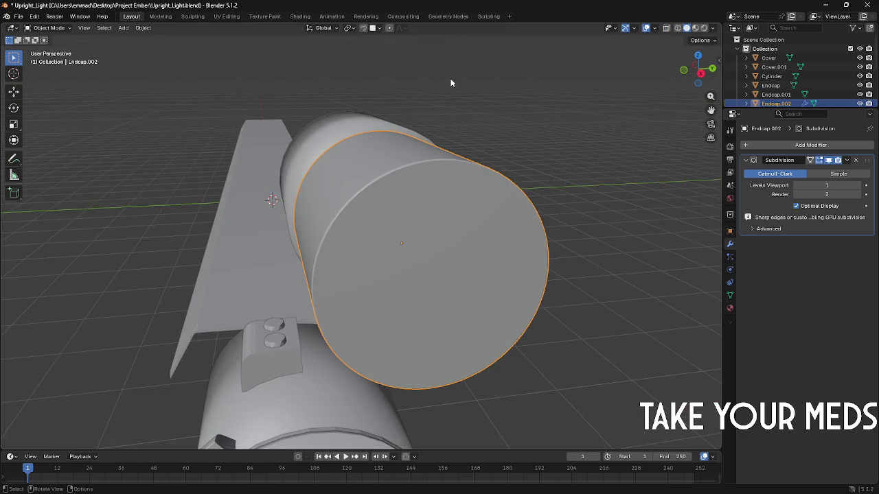
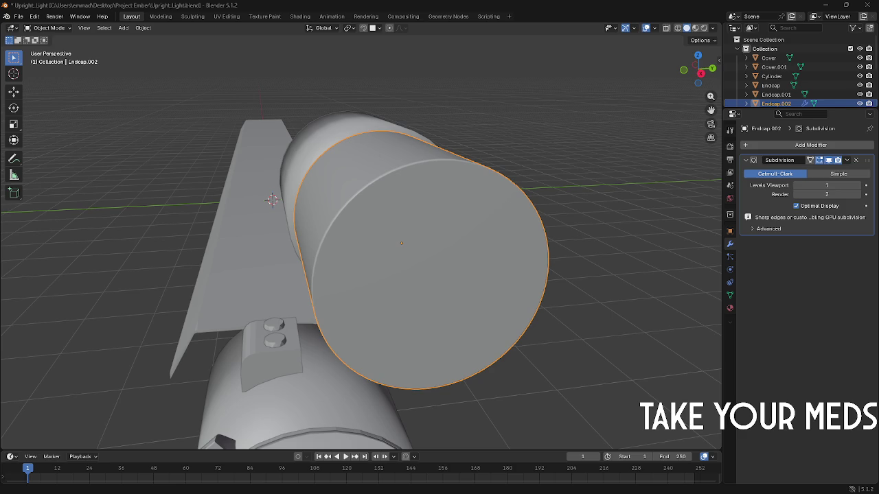
Step: Select a band of face loops on the end cap's underside in Edit Mode
middle_drag(309, 282, 441, 269)
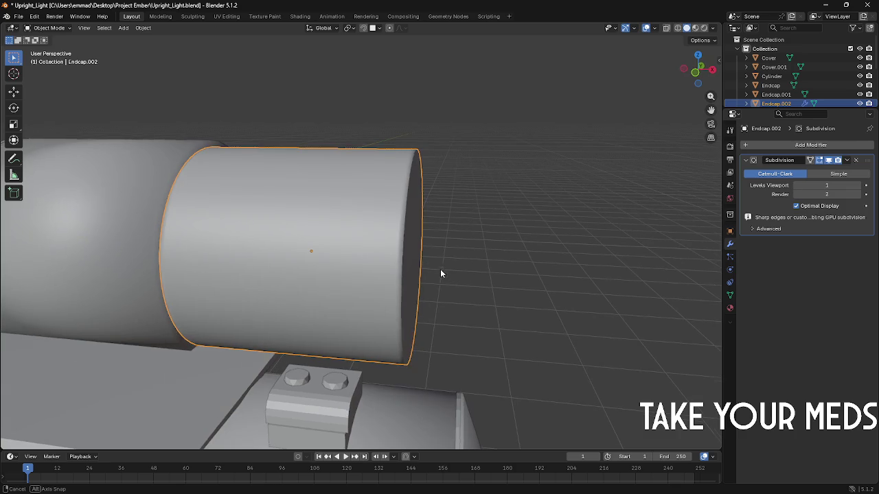
key(Tab)
key(Tab)
mouse_move(339, 251)
middle_down()
mouse_move(324, 297)
mouse_move(336, 284)
middle_up()
key(Tab)
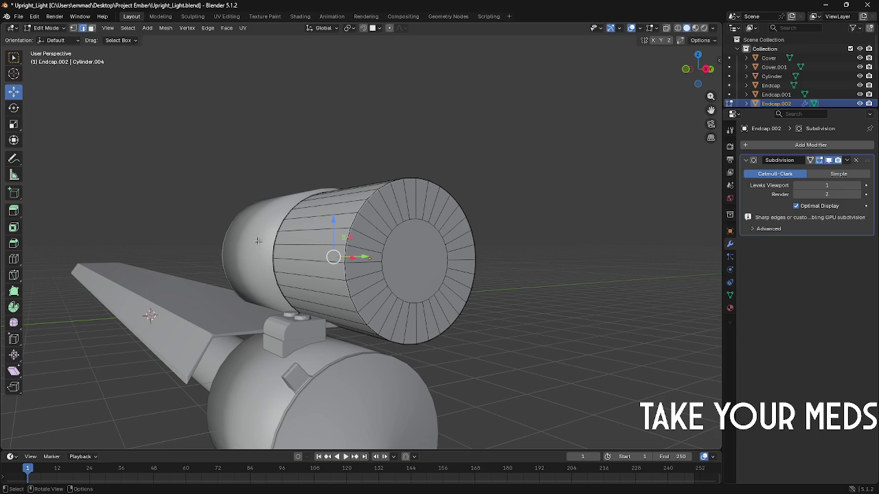
mouse_move(422, 261)
middle_down()
mouse_move(365, 233)
mouse_move(309, 233)
middle_up()
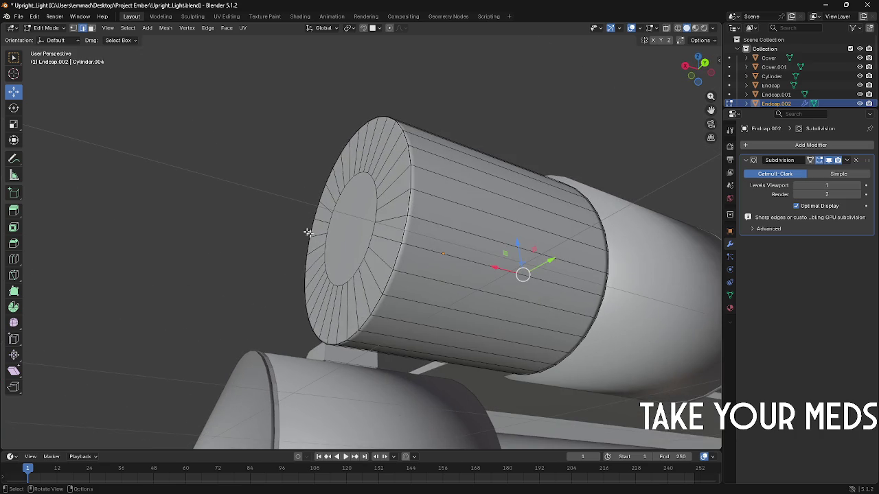
alt+click(410, 280)
alt+shift+click(410, 288)
mouse_move(411, 288)
middle_down()
mouse_move(403, 290)
mouse_move(410, 340)
mouse_move(407, 317)
middle_up()
alt+shift+click(394, 304)
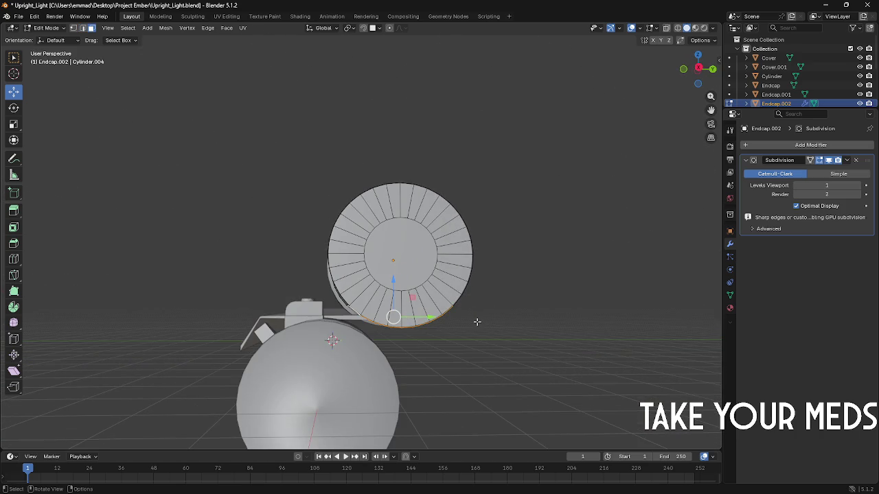
Step: Extrude the selected face band and scale it outward into a flare
key(e)
click(482, 342)
key(s)
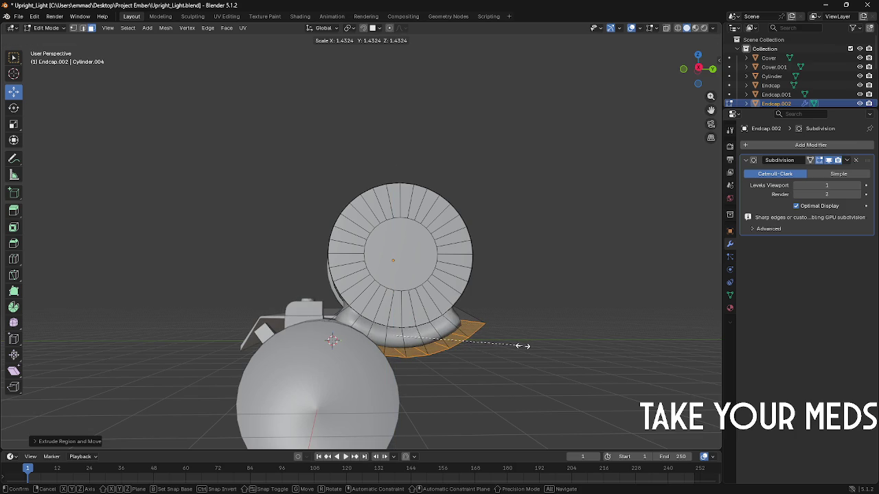
click(521, 348)
middle_drag(520, 350, 489, 342)
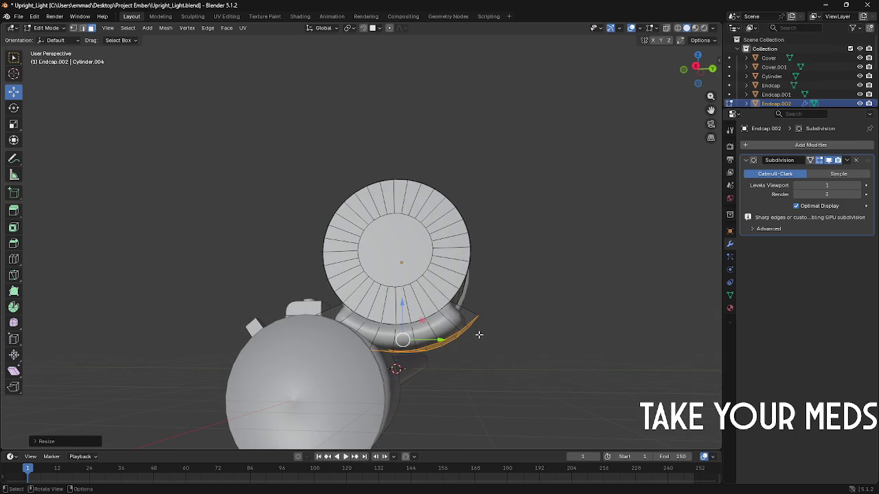
scroll(446, 359, up, 1)
middle_drag(416, 384, 433, 382)
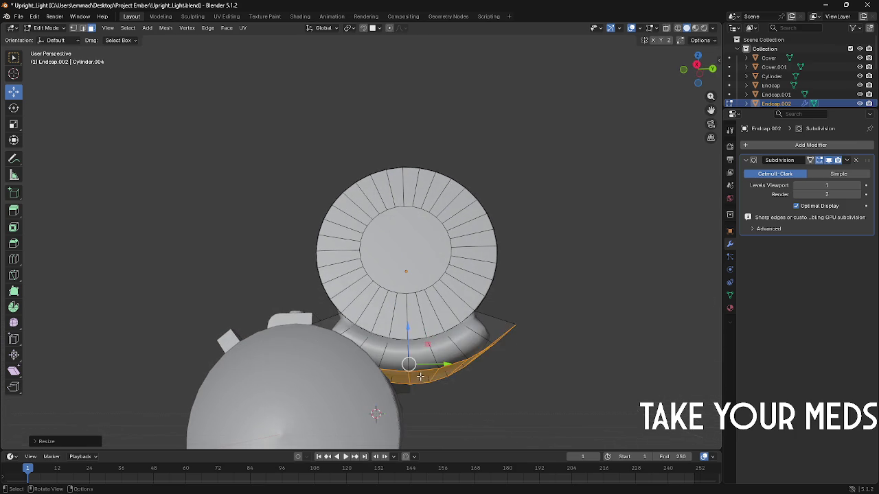
Step: Move the extruded band down along Z in three adjustments to form the bracket
key(g)
key(z)
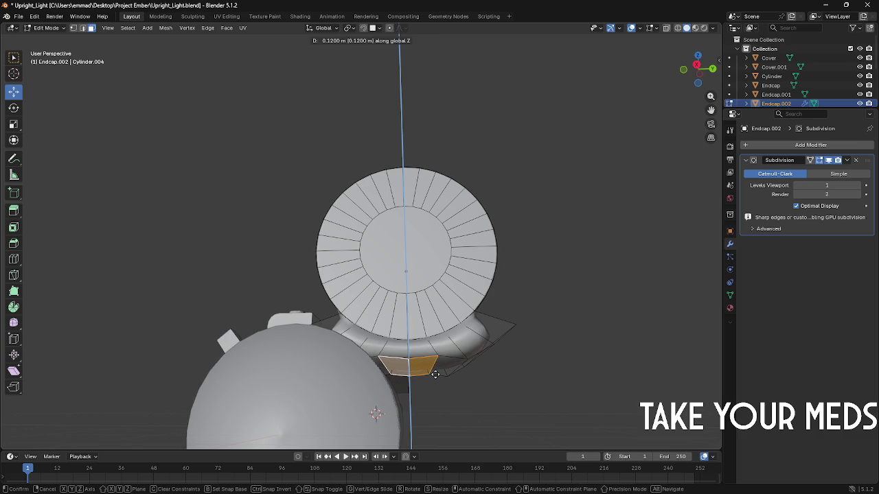
click(434, 374)
middle_drag(433, 376, 412, 369)
key(g)
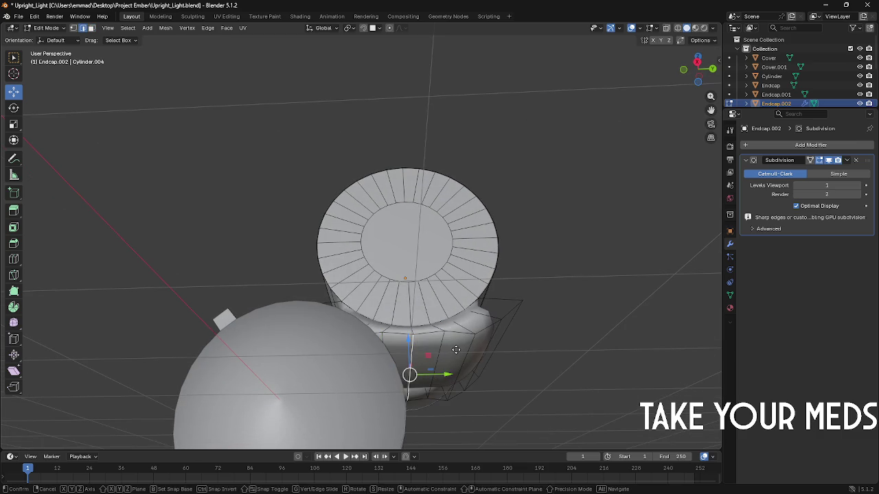
key(z)
click(456, 349)
mouse_move(451, 359)
middle_down()
mouse_move(461, 371)
mouse_move(443, 368)
middle_up()
key(g)
key(z)
click(461, 362)
scroll(443, 369, up, 2)
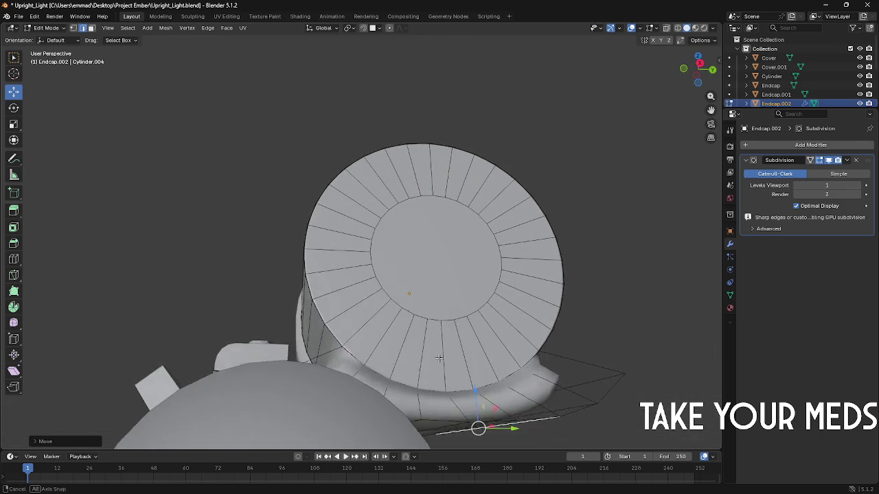
Step: Add support loops in the base flange, at the disc-flange junction, and around the disc
key(ctrl+r)
click(321, 379)
click(320, 381)
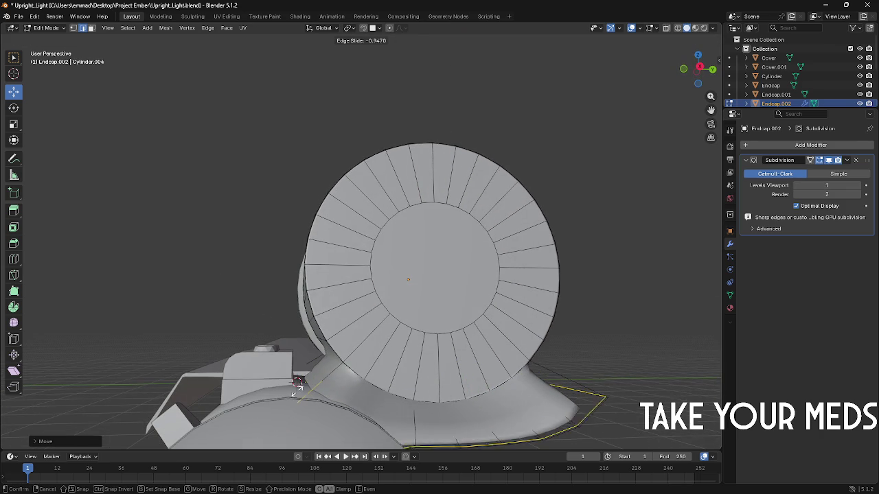
key(ctrl+r)
click(347, 357)
click(346, 357)
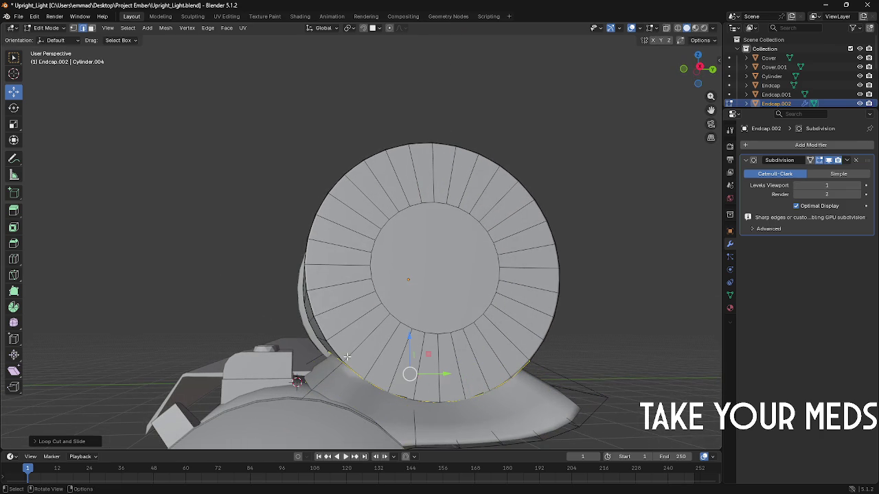
key(ctrl+r)
click(317, 374)
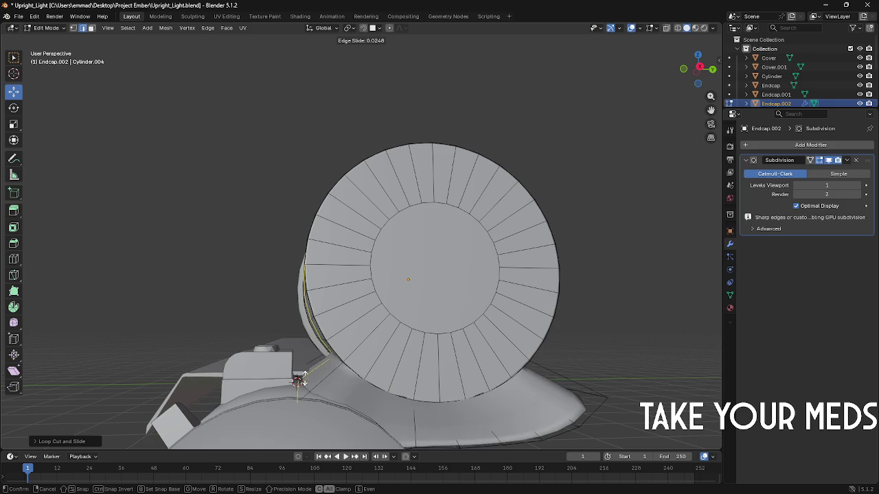
click(373, 392)
Step: Add another support edge loop near the cylinder's end
middle_drag(372, 392, 350, 384)
key(ctrl+r)
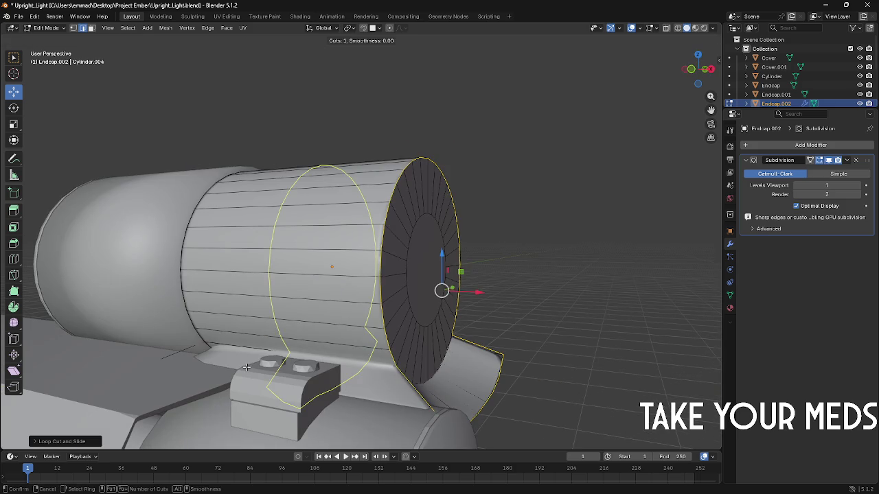
click(247, 368)
click(148, 348)
middle_drag(147, 348, 314, 324)
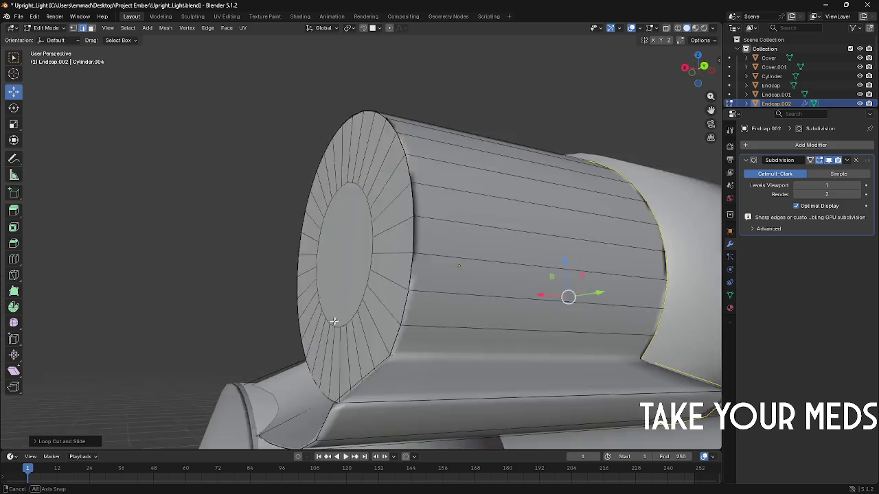
scroll(313, 324, down, 3)
mouse_move(210, 414)
middle_down()
mouse_move(285, 370)
mouse_move(254, 304)
middle_up()
Step: Box-select the bracket's bottom edge and move it along the X axis
key(ctrl+l)
key(b)
drag(252, 300, 303, 427)
key(g)
key(x)
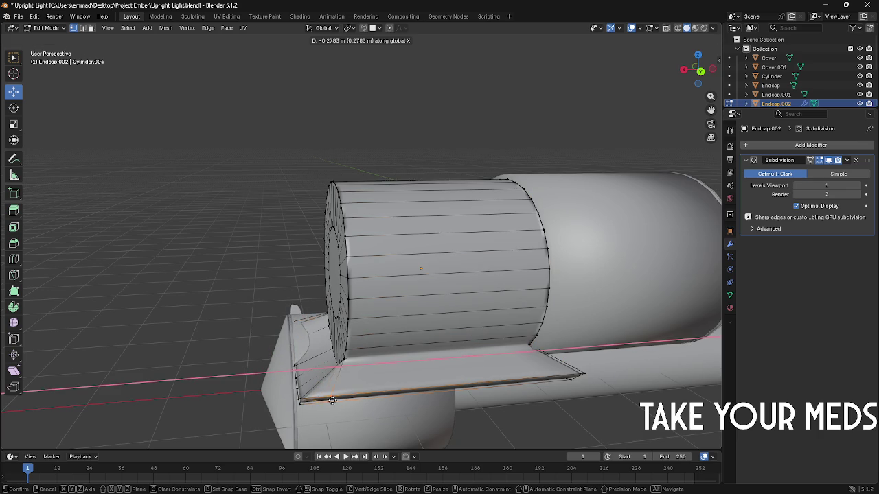
click(349, 397)
right_click(315, 381)
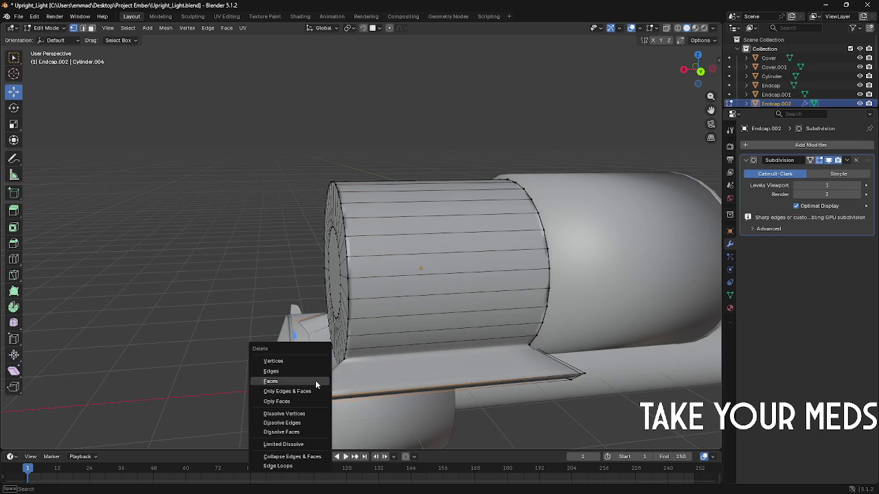
Step: Select the bracket's base plate with L and move it along Z
key(Escape)
ctrl+click(342, 369)
key(Tab)
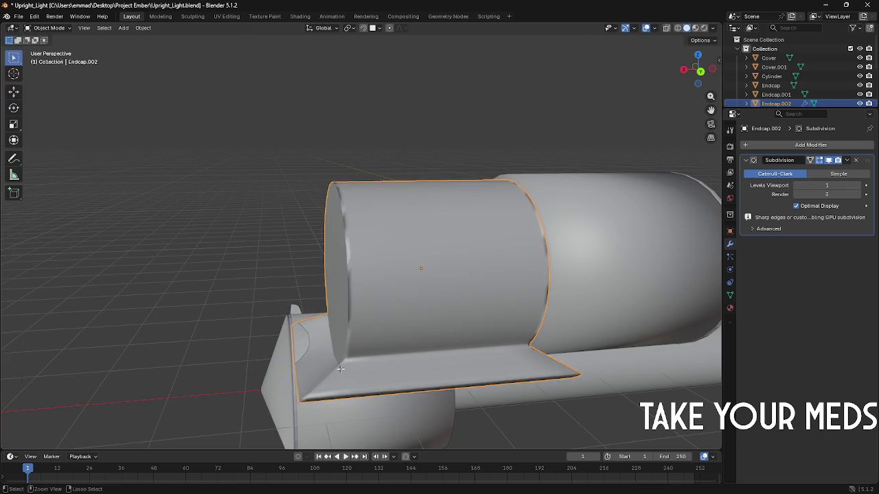
key(Tab)
key(l)
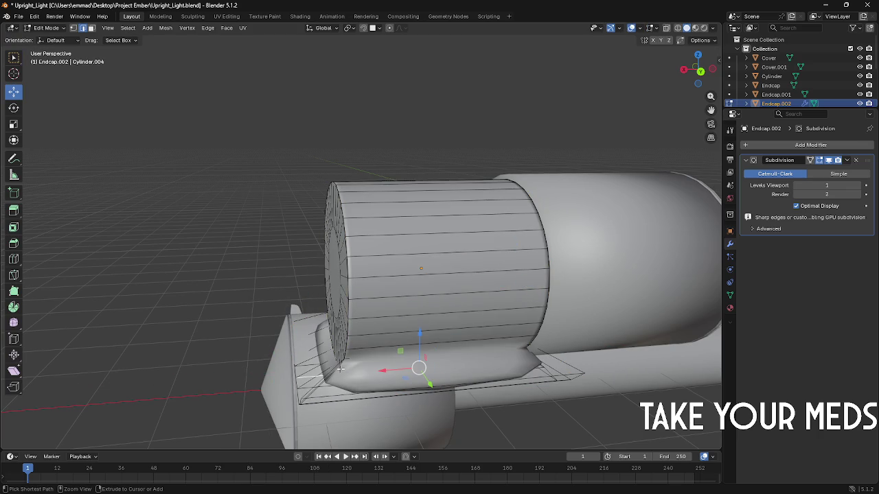
middle_drag(340, 369, 390, 340)
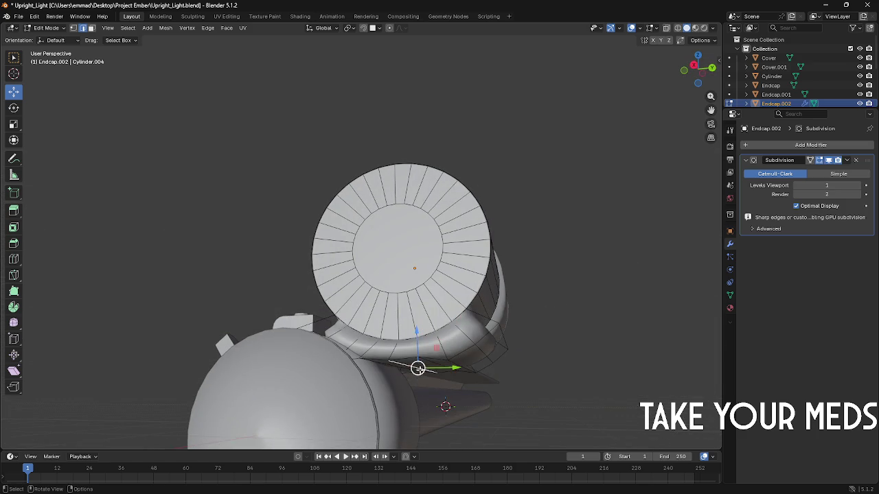
key(g)
key(z)
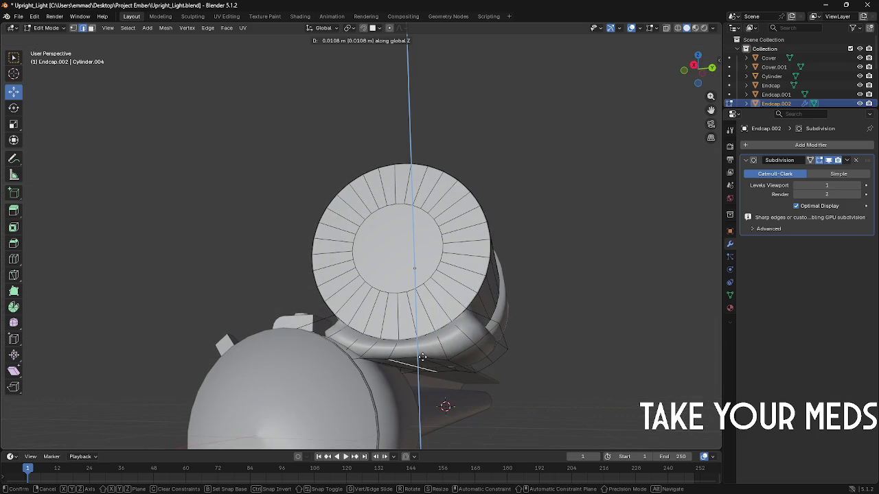
click(422, 357)
Step: Turn on X-ray and fine-tune the base plate's height with several Z moves
mouse_move(418, 364)
middle_down()
mouse_move(438, 368)
mouse_move(409, 368)
mouse_move(457, 357)
middle_up()
key(g)
key(z)
click(458, 357)
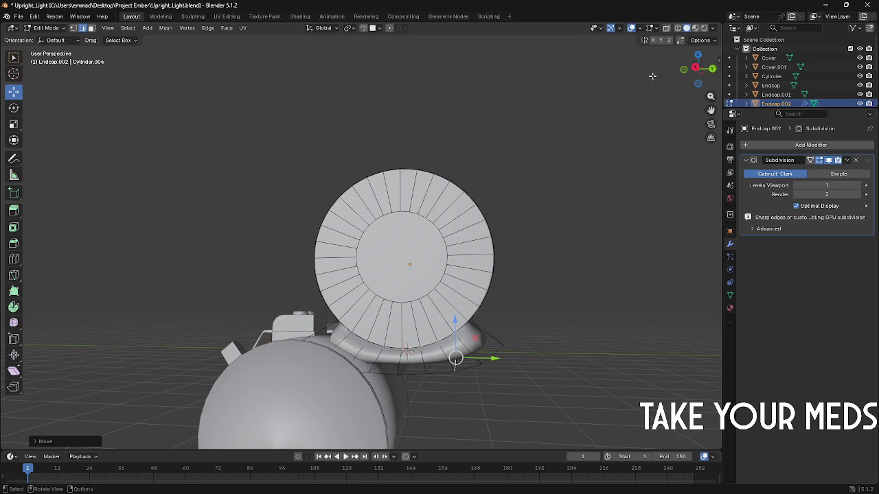
click(666, 28)
mouse_move(618, 137)
middle_down()
mouse_move(351, 310)
mouse_move(353, 365)
middle_up()
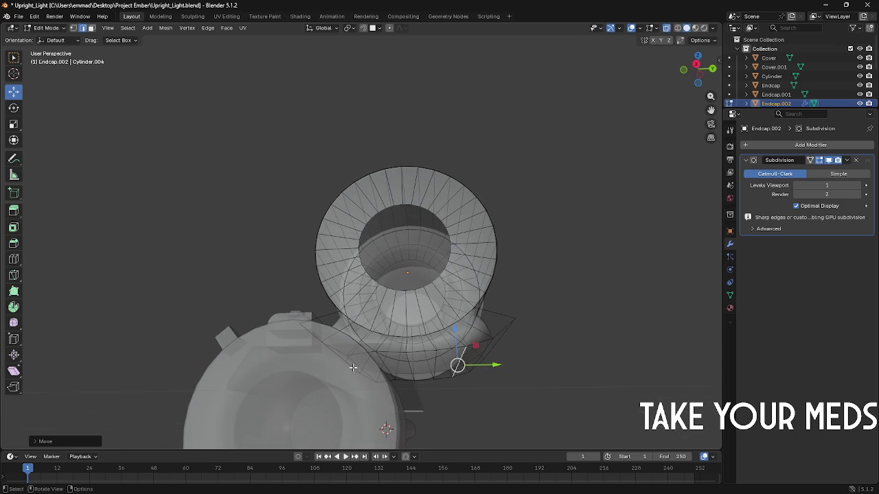
key(g)
key(z)
click(353, 357)
key(g)
key(z)
click(402, 334)
Step: Box-select the edges at the bracket's lower left and edge-slide them
middle_drag(402, 334, 231, 300)
drag(232, 300, 296, 421)
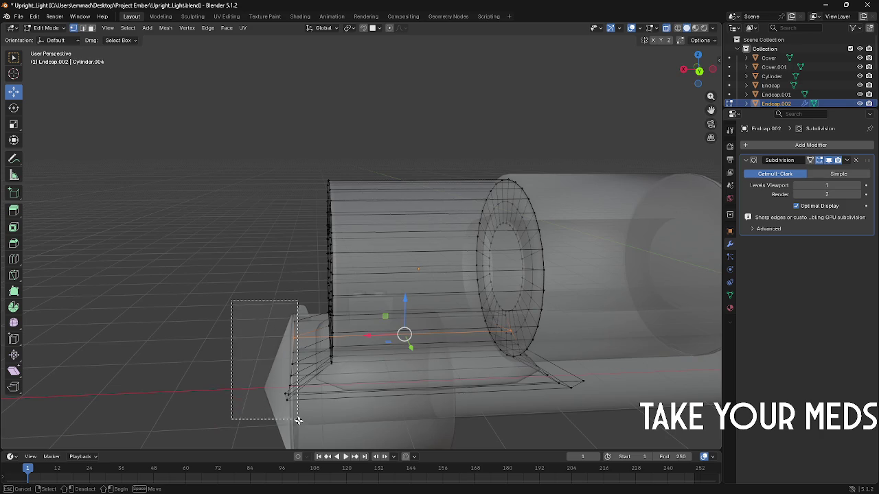
key(g)
key(g)
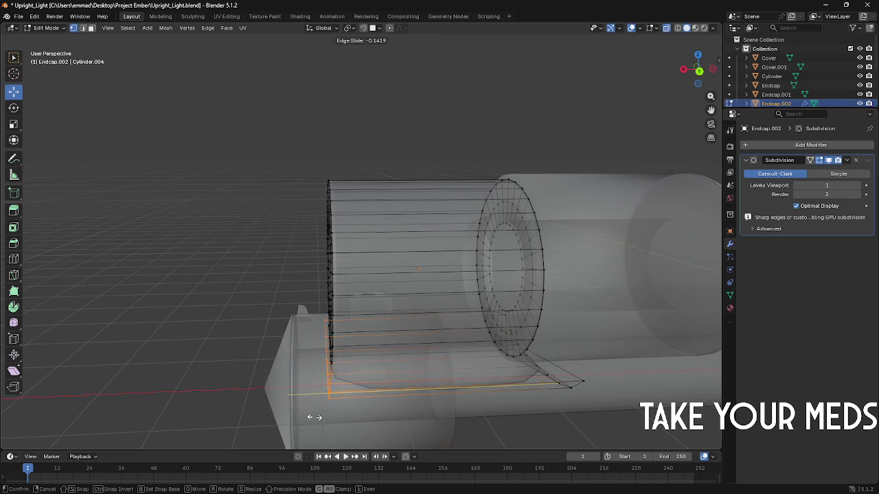
click(313, 416)
middle_drag(312, 417, 364, 369)
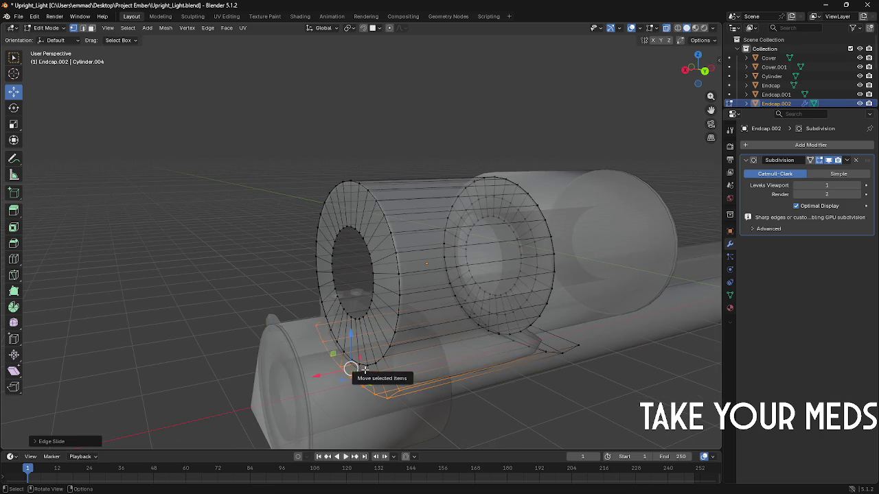
key(KP_3)
key(KP_6)
key(KP_6)
key(KP_6)
key(KP_6)
key(KP_1)
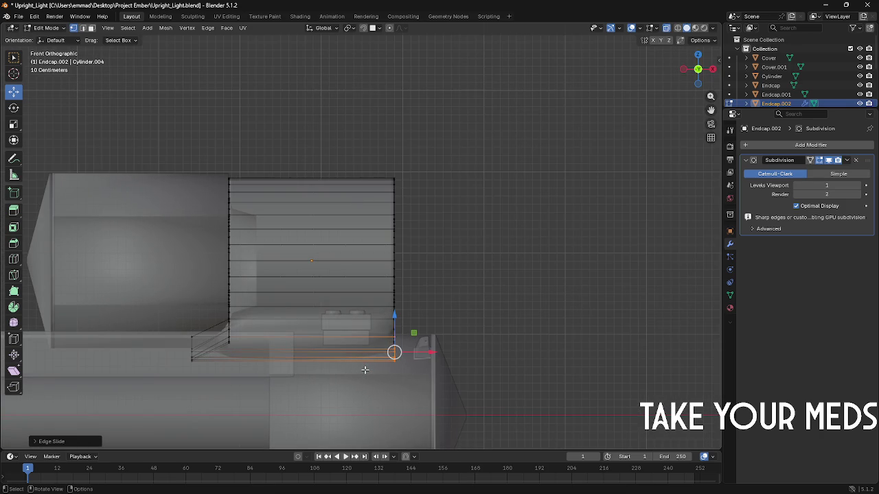
mouse_move(504, 379)
middle_down()
mouse_move(483, 400)
mouse_move(469, 396)
middle_up()
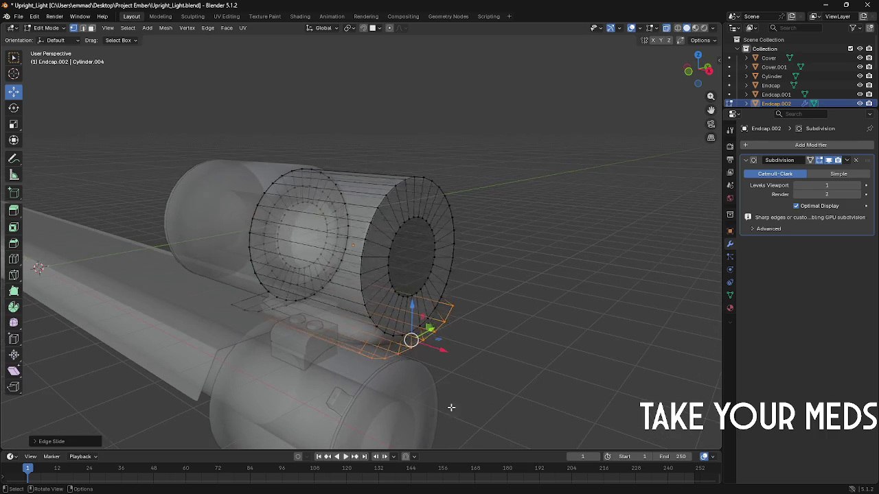
Step: Add a loop cut along the bracket's bottom ring
key(ctrl+r)
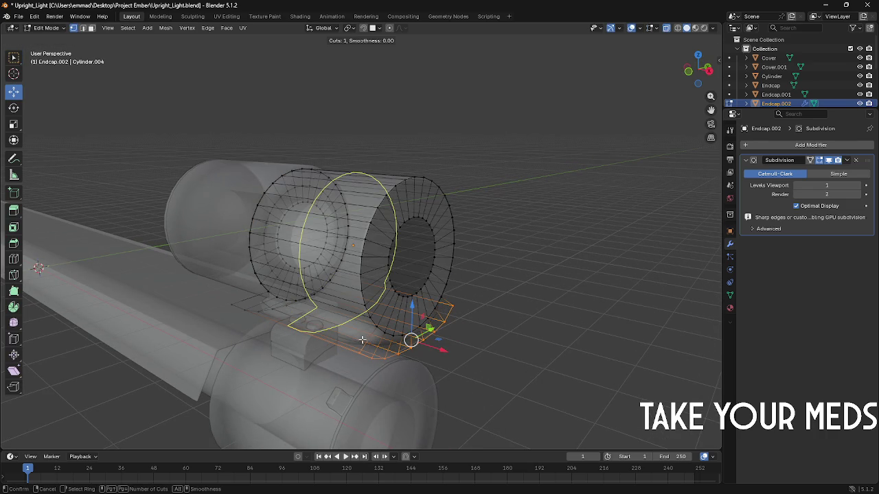
click(362, 347)
click(360, 361)
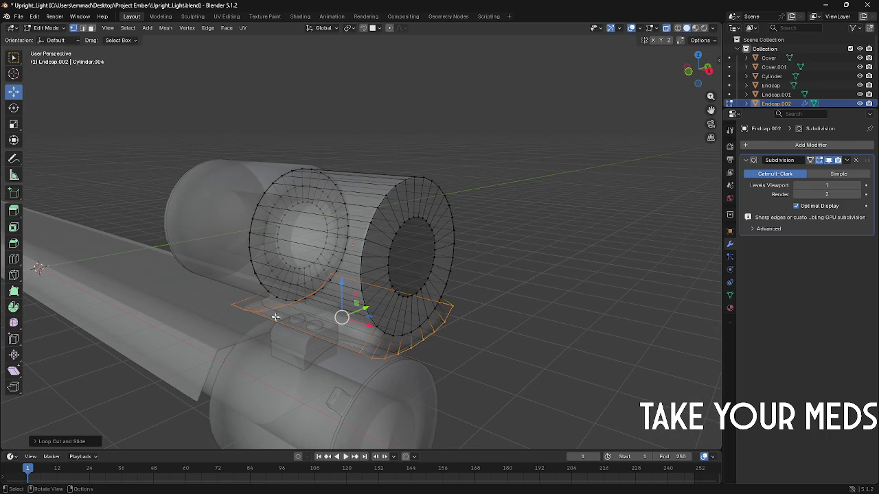
key(alt+Tab)
key(alt+Tab)
key(alt+Tab)
key(alt+Tab)
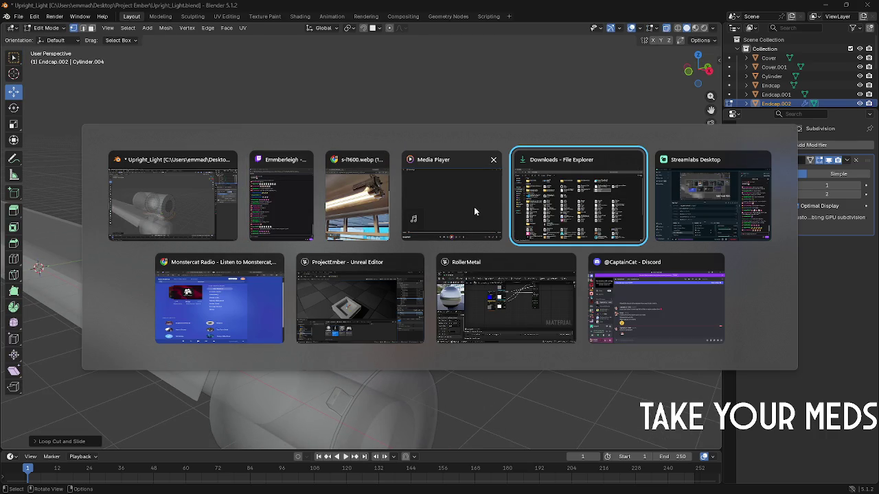
key(alt+Tab)
Step: Switch back to the Blender window to continue editing Endcap.002
key(Escape)
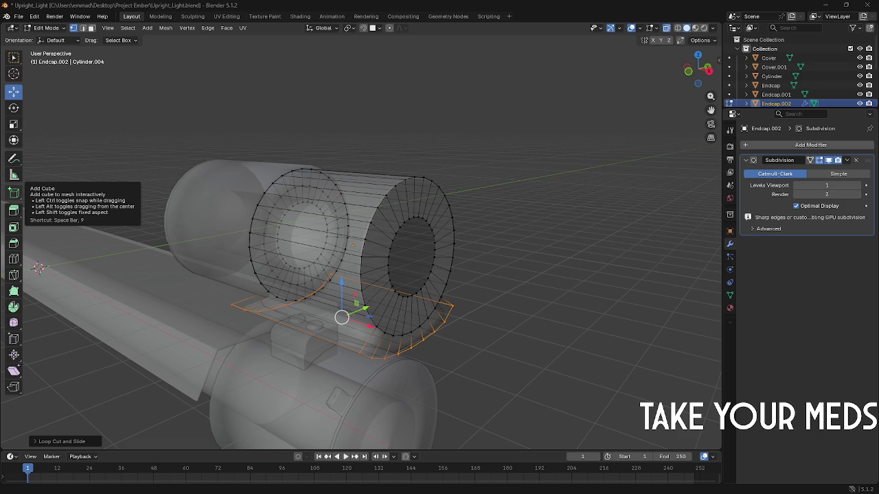
key(alt+Tab)
key(alt+Tab)
key(alt+Tab)
key(alt+Tab)
Step: Add two more loop cuts to Endcap.002's curved base, one slid lengthwise
middle_drag(304, 145, 265, 151)
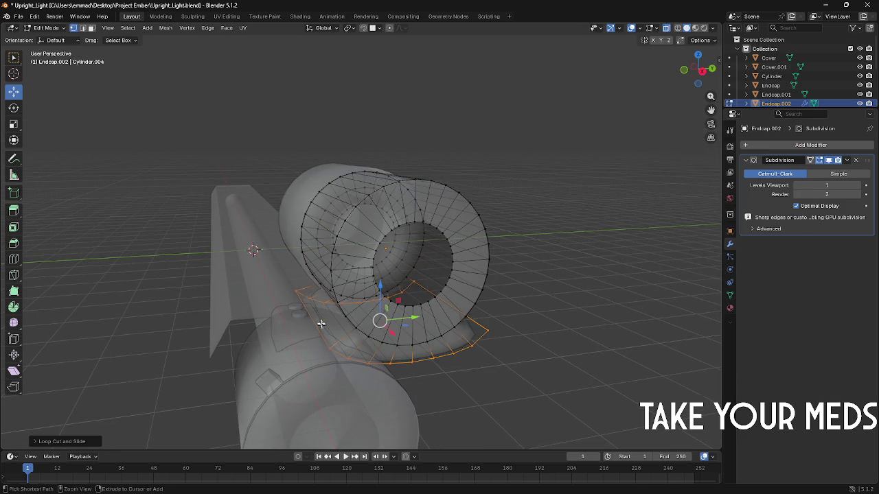
key(g)
key(g)
key(Escape)
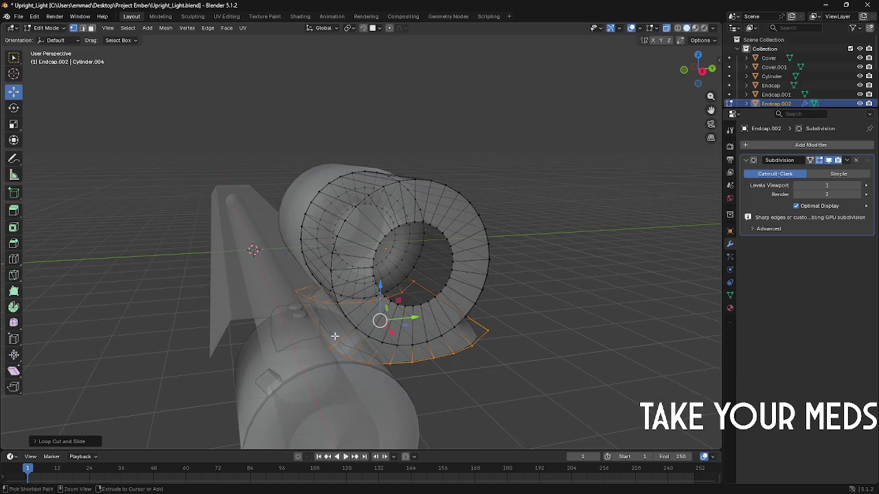
key(ctrl+r)
click(345, 337)
click(345, 337)
middle_drag(371, 309, 394, 280)
key(ctrl+r)
click(402, 343)
click(341, 240)
mouse_move(341, 240)
middle_down()
mouse_move(414, 254)
mouse_move(398, 258)
mouse_move(450, 278)
mouse_move(529, 289)
mouse_move(507, 333)
mouse_move(506, 308)
middle_up()
Step: Lower one point on the curved base slightly along Z and leave Edit Mode
key(Tab)
key(Tab)
key(Tab)
key(Tab)
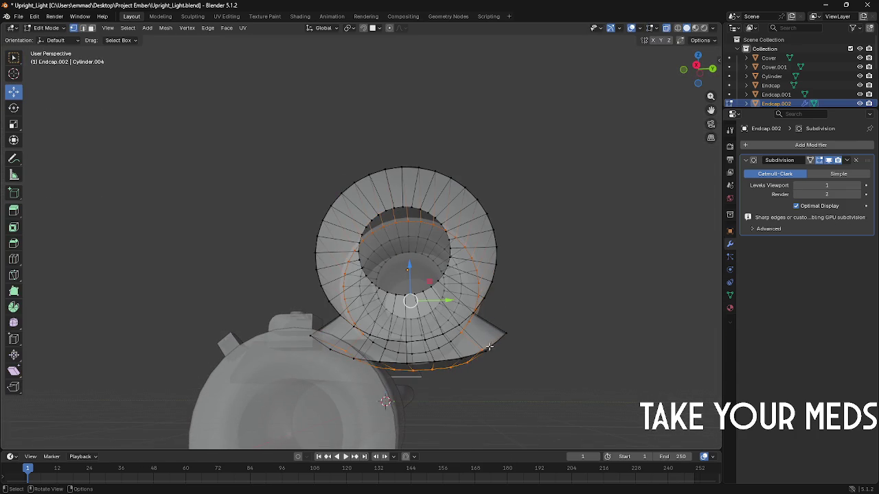
mouse_move(506, 333)
middle_down()
mouse_move(512, 327)
mouse_move(523, 338)
mouse_move(494, 357)
middle_up()
click(505, 336)
key(g)
key(z)
click(518, 346)
key(Tab)
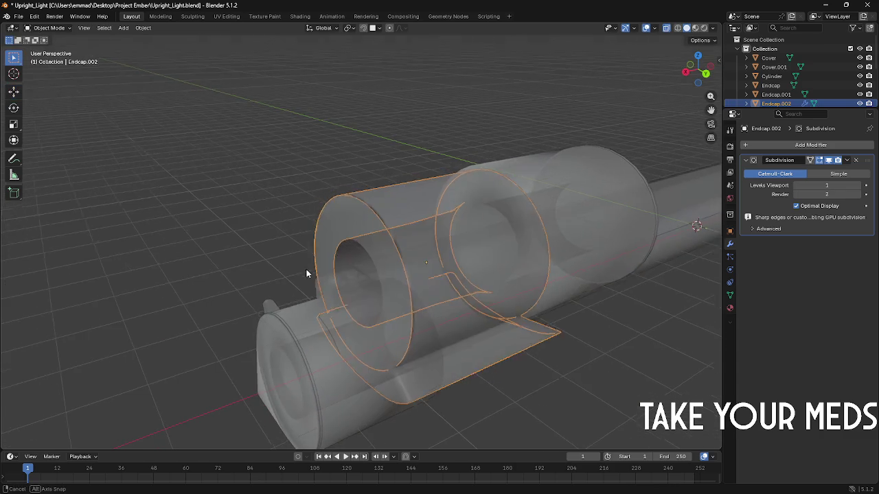
Step: Select Endcap.001 and scale it to a new size
middle_drag(306, 269, 355, 265)
click(630, 60)
mouse_move(630, 61)
middle_down()
mouse_move(529, 92)
mouse_move(549, 100)
mouse_move(549, 118)
mouse_move(394, 119)
mouse_move(388, 134)
mouse_move(325, 108)
mouse_move(357, 139)
mouse_move(227, 144)
mouse_move(300, 148)
middle_up()
click(480, 188)
middle_drag(480, 183, 506, 208)
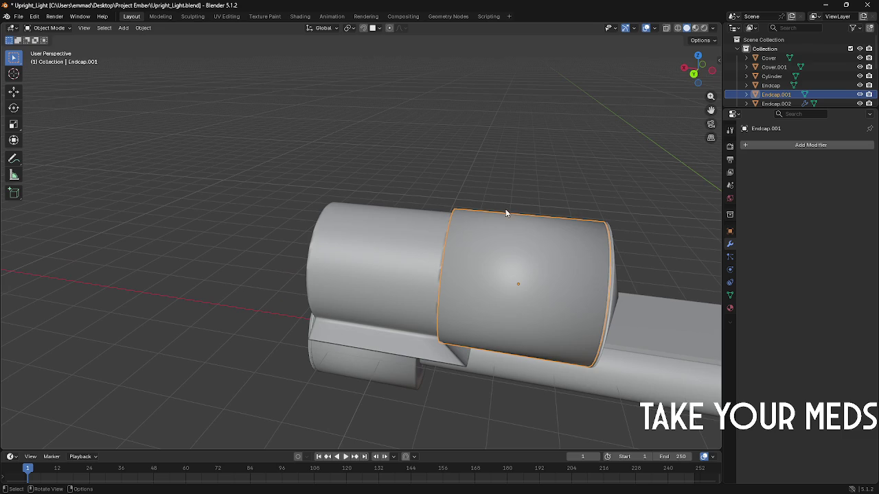
key(s)
click(656, 256)
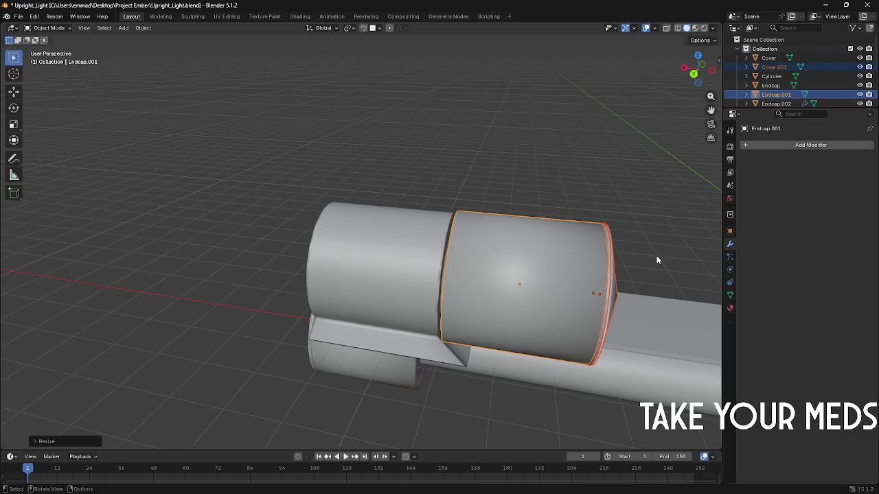
Step: Shift Endcap.001 along the X axis, refining its position with a second move
key(g)
key(z)
key(x)
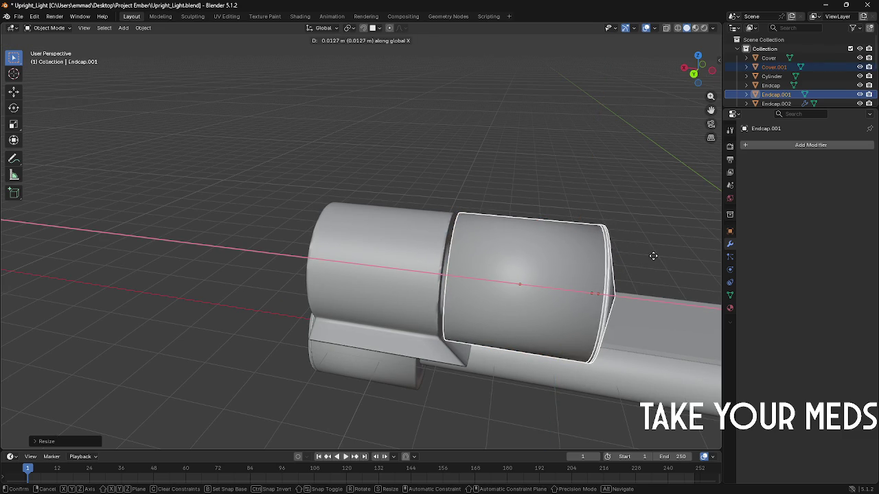
click(647, 256)
mouse_move(603, 165)
middle_down()
mouse_move(553, 156)
mouse_move(233, 257)
middle_up()
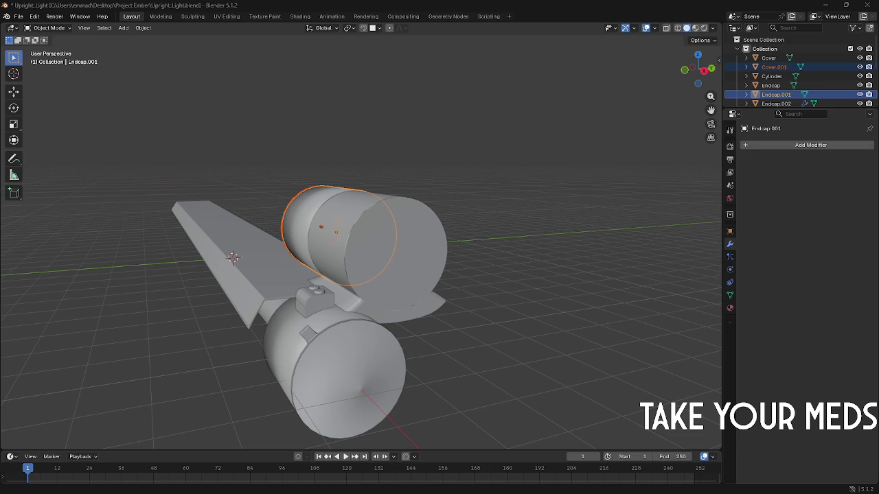
mouse_move(227, 316)
middle_down()
mouse_move(128, 314)
mouse_move(362, 351)
mouse_move(399, 346)
mouse_move(506, 449)
mouse_move(499, 400)
middle_up()
key(g)
key(z)
key(x)
click(405, 349)
key(Tab)
key(Tab)
Step: Inspect the model, selecting the long Cylinder rod and then the Endcap
mouse_move(271, 269)
middle_down()
mouse_move(199, 249)
mouse_move(305, 242)
mouse_move(402, 262)
mouse_move(435, 255)
mouse_move(283, 287)
mouse_move(385, 279)
mouse_move(343, 292)
mouse_move(336, 312)
middle_up()
scroll(435, 255, down, 3)
scroll(361, 284, down, 3)
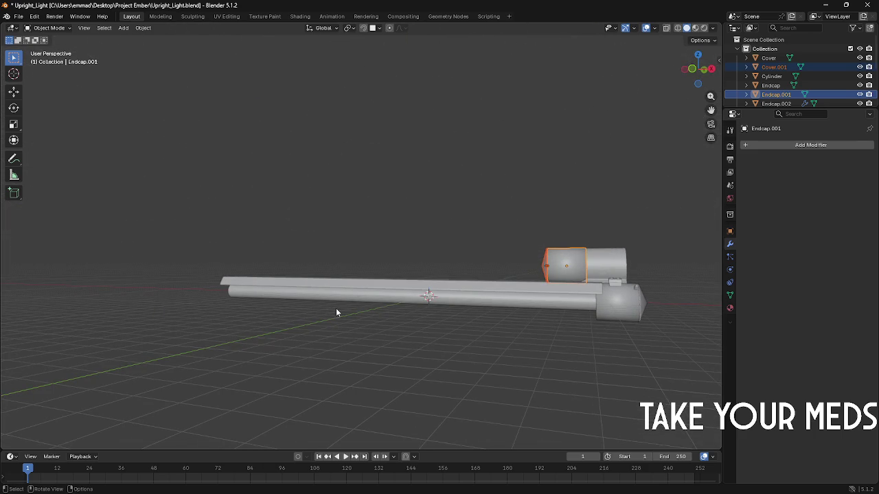
click(520, 300)
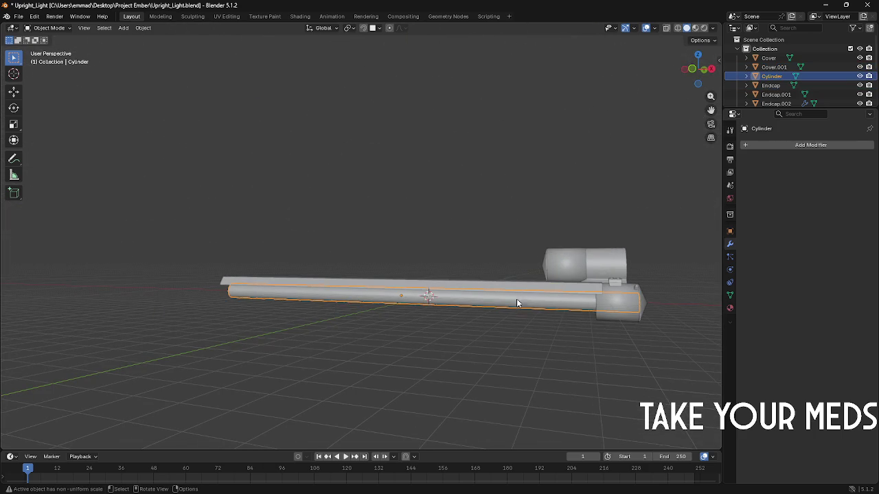
click(600, 307)
mouse_move(603, 307)
middle_down()
mouse_move(535, 299)
mouse_move(458, 266)
middle_up()
key(alt+Tab)
key(Tab)
key(Tab)
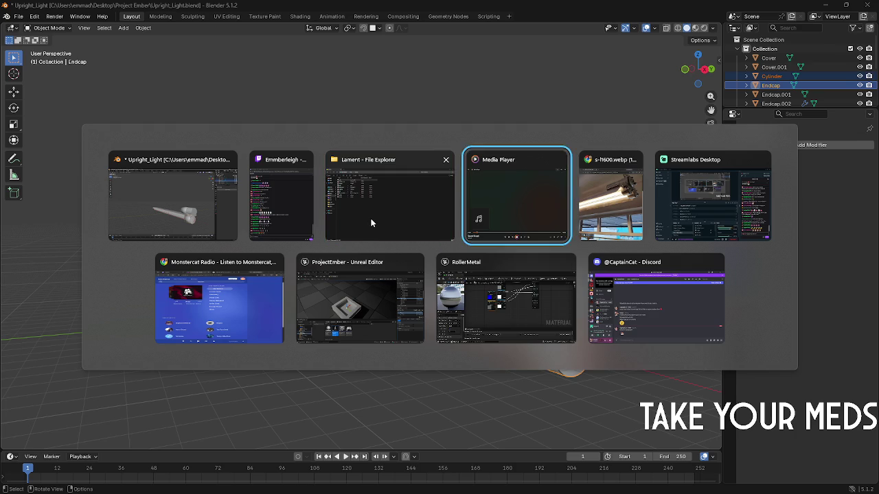
key(Escape)
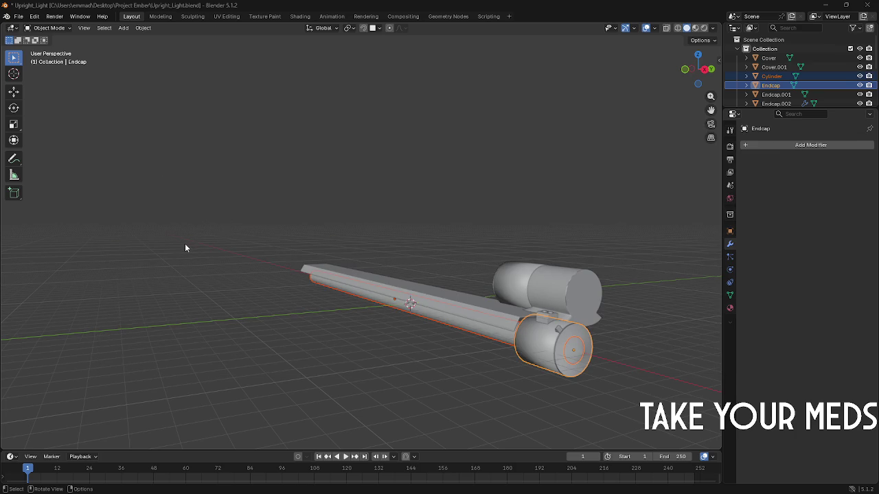
Step: Select the Plane and switch to the Shading workspace
click(376, 278)
mouse_move(366, 282)
middle_down()
mouse_move(373, 298)
mouse_move(386, 293)
middle_up()
scroll(214, 205, up, 3)
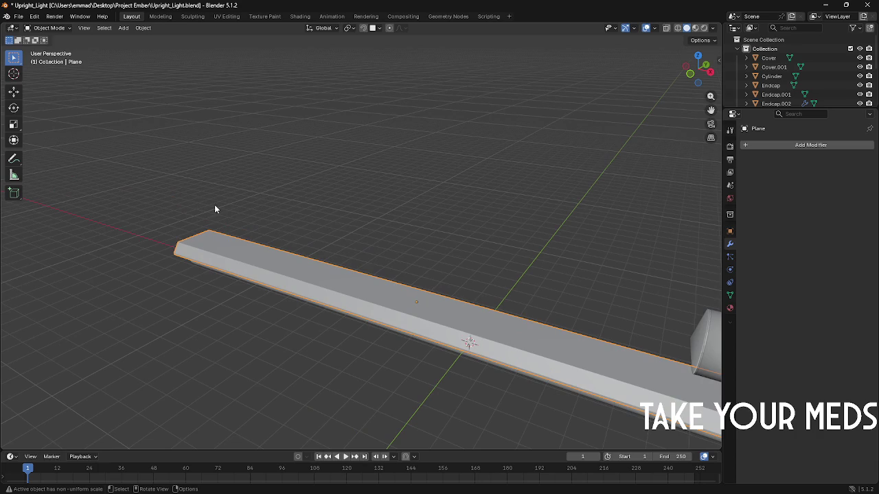
click(300, 16)
mouse_move(283, 116)
middle_down()
mouse_move(366, 175)
mouse_move(402, 161)
mouse_move(328, 235)
middle_up()
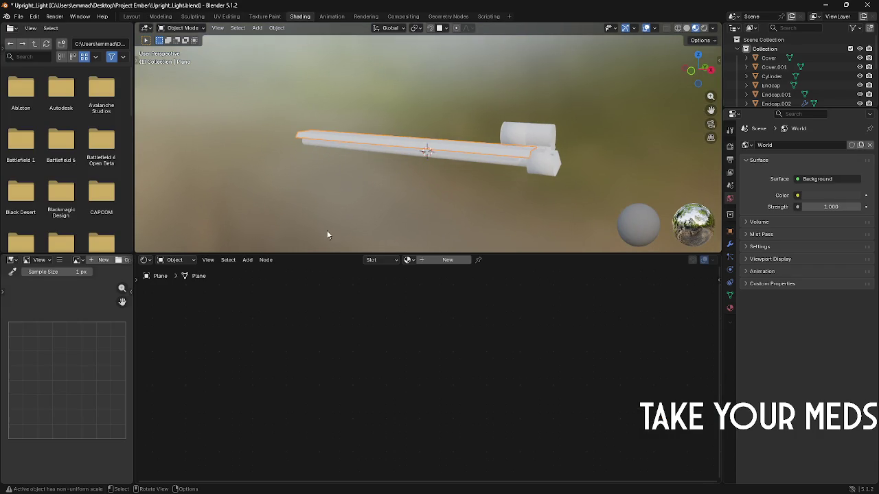
Step: In the UV Editing workspace, Smart UV Project all of the Plane's geometry
click(226, 16)
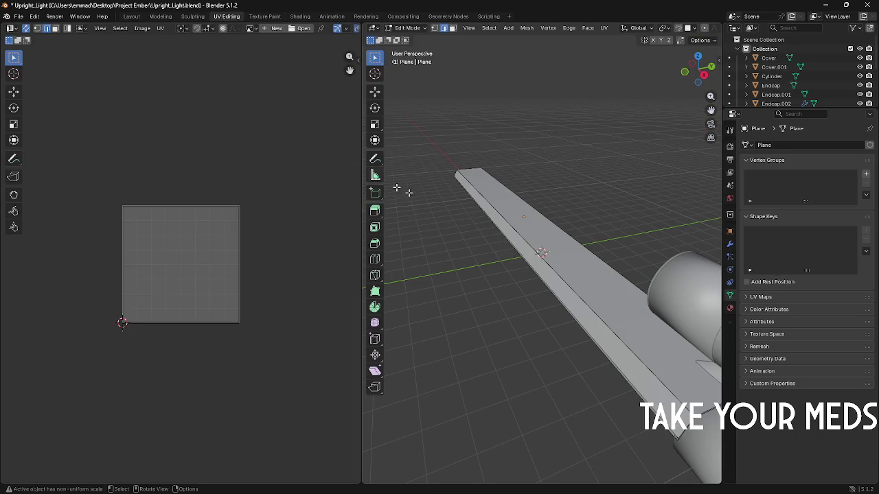
middle_drag(542, 238, 522, 247)
key(a)
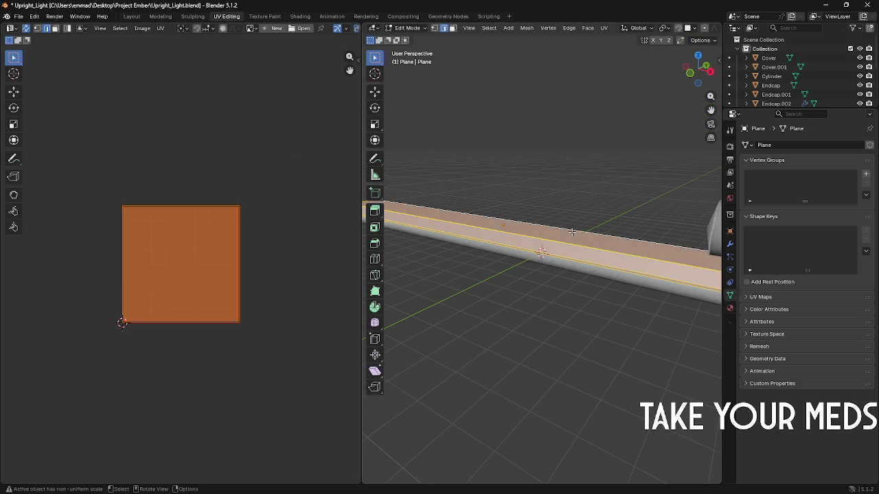
key(u)
key(u)
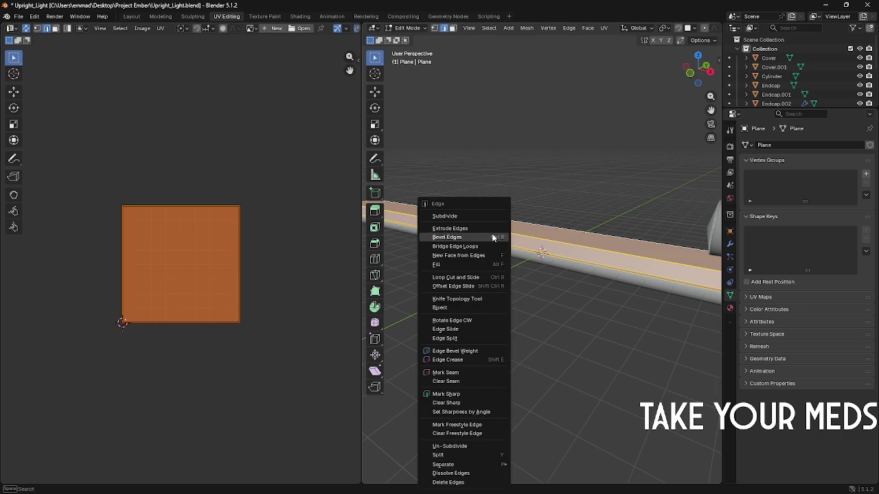
key(u)
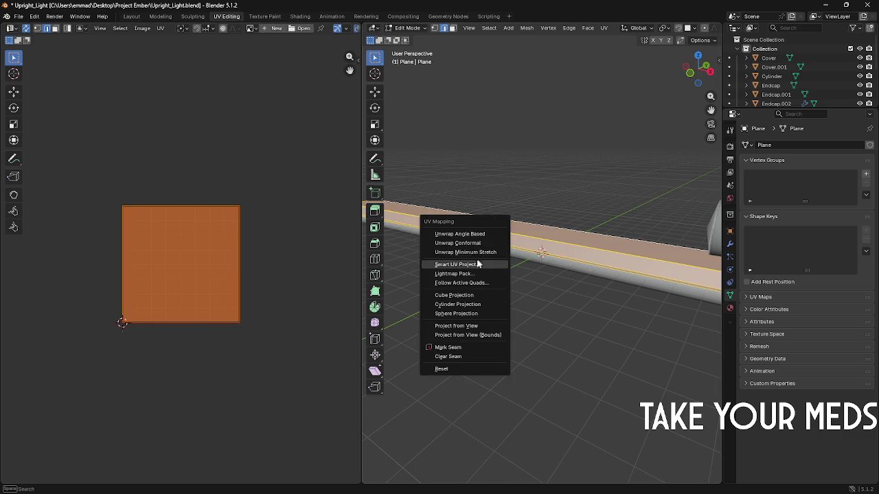
click(478, 265)
click(453, 350)
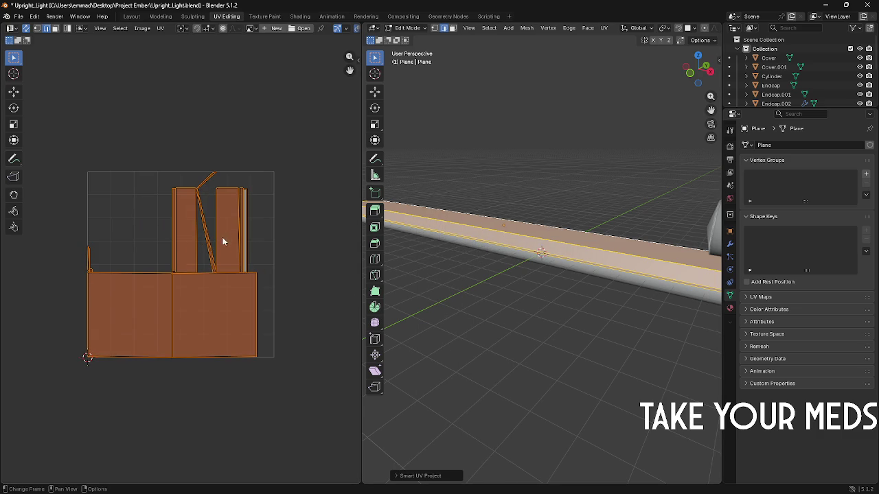
Step: Move the square UV island to sit beside the other island
click(164, 280)
drag(94, 239, 141, 336)
key(3)
click(136, 300)
key(g)
click(124, 351)
Step: Re-unwrap all UVs and move the thin right strip higher in UV space
key(a)
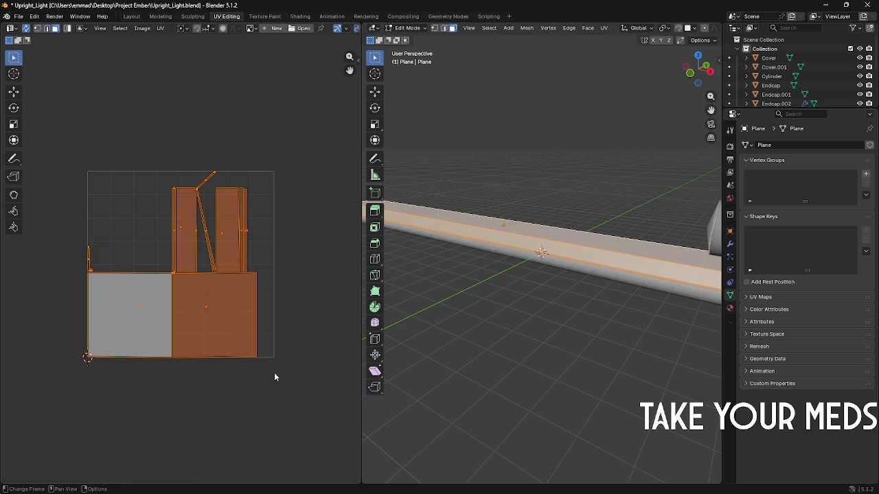
key(u)
click(229, 305)
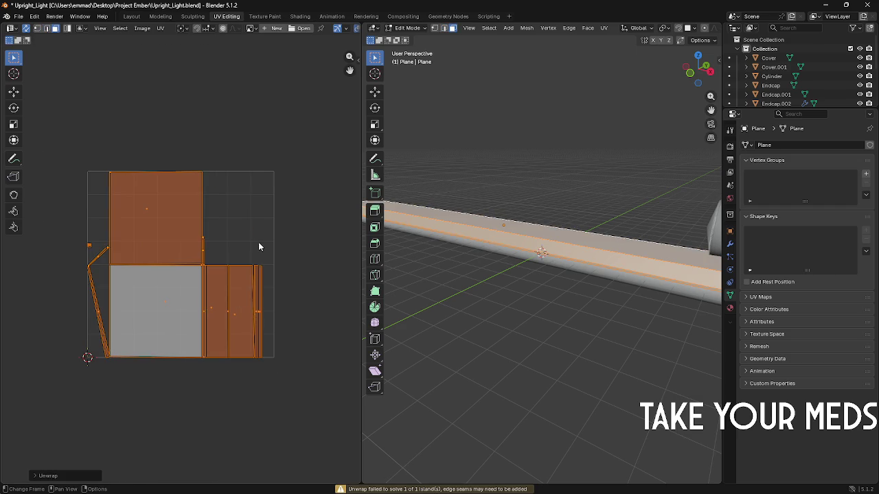
click(258, 242)
click(211, 311)
shift+click(251, 310)
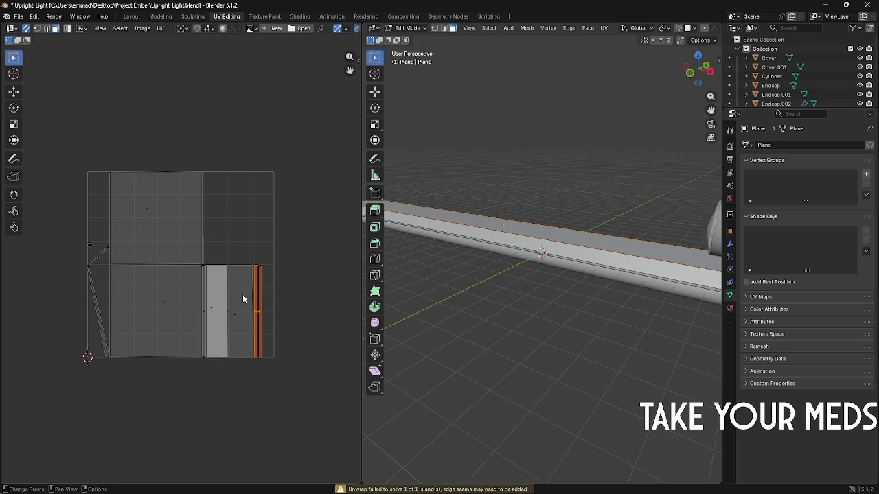
key(g)
click(253, 229)
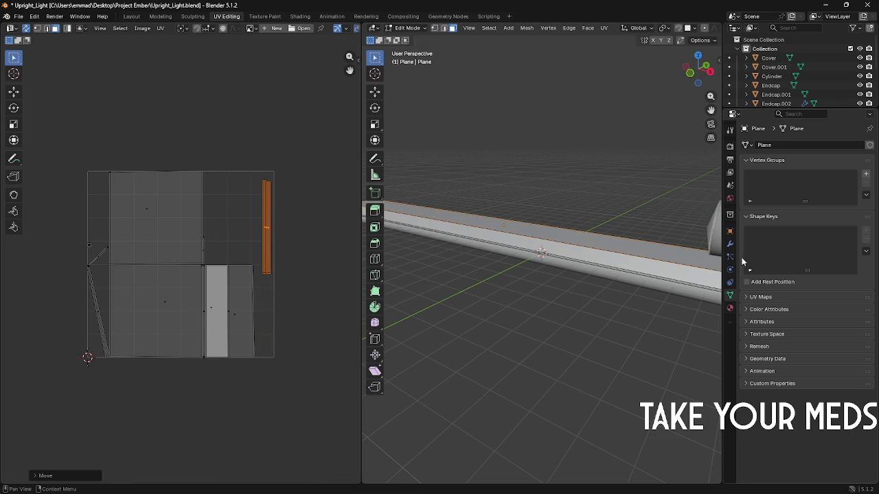
Step: Orbit along the Plane to inspect it, then leave Edit Mode
mouse_move(567, 222)
middle_down()
mouse_move(466, 231)
mouse_move(480, 221)
middle_up()
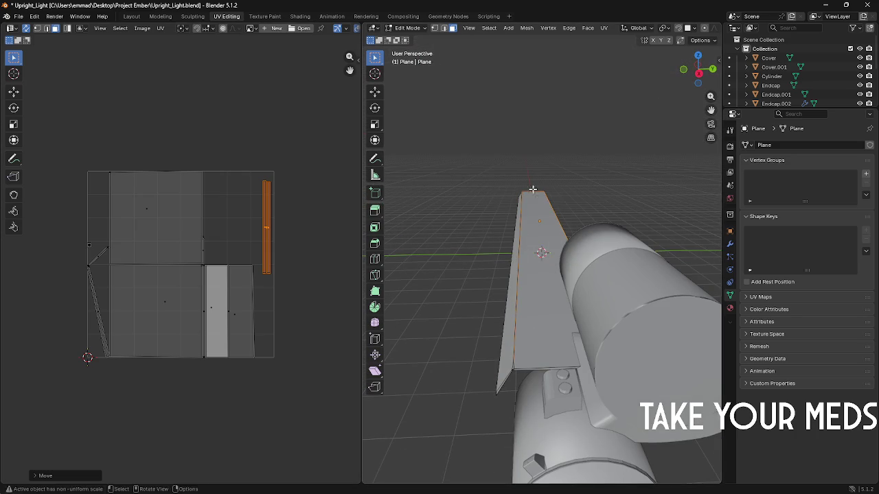
middle_drag(521, 206, 580, 190)
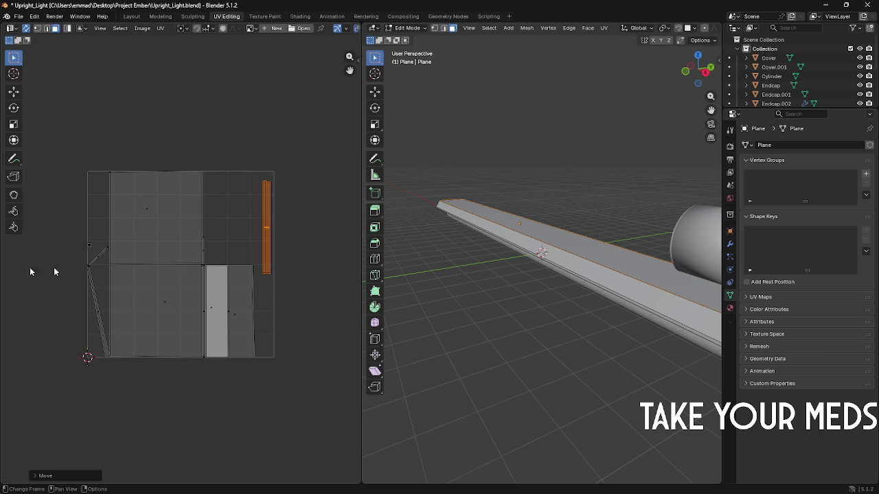
mouse_move(590, 268)
middle_down()
mouse_move(642, 271)
mouse_move(551, 298)
mouse_move(486, 288)
mouse_move(696, 269)
mouse_move(551, 303)
mouse_move(531, 318)
middle_up()
key(Tab)
Step: Join the Endcap into the MetalBoxieThingymabob box object
click(701, 269)
shift+click(556, 308)
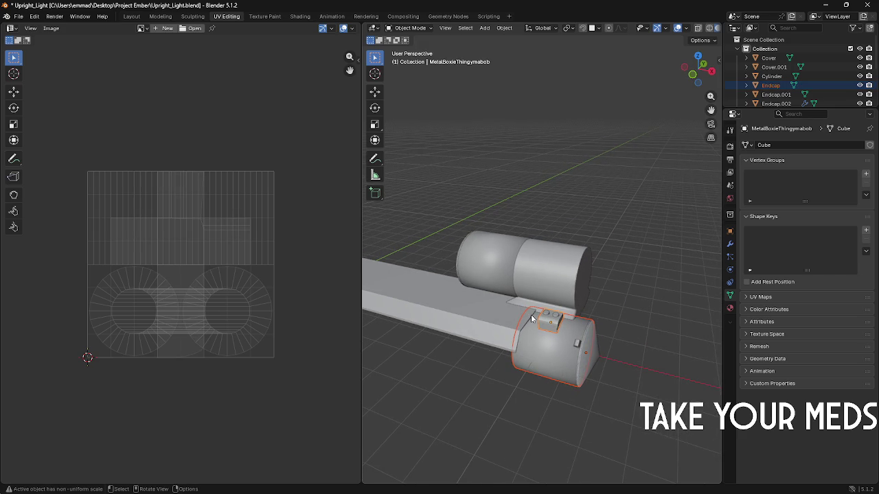
right_click(531, 314)
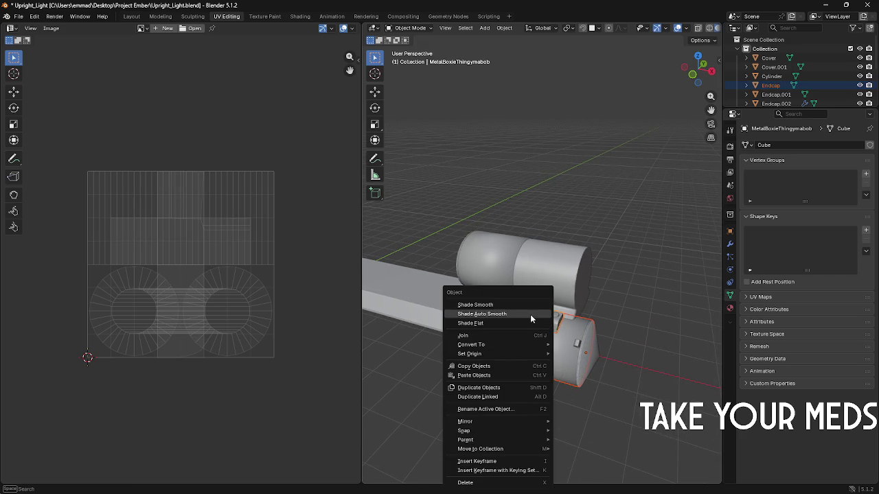
click(500, 336)
Step: Reselect only the metal box after trying the Cover tank
middle_drag(516, 328, 542, 340)
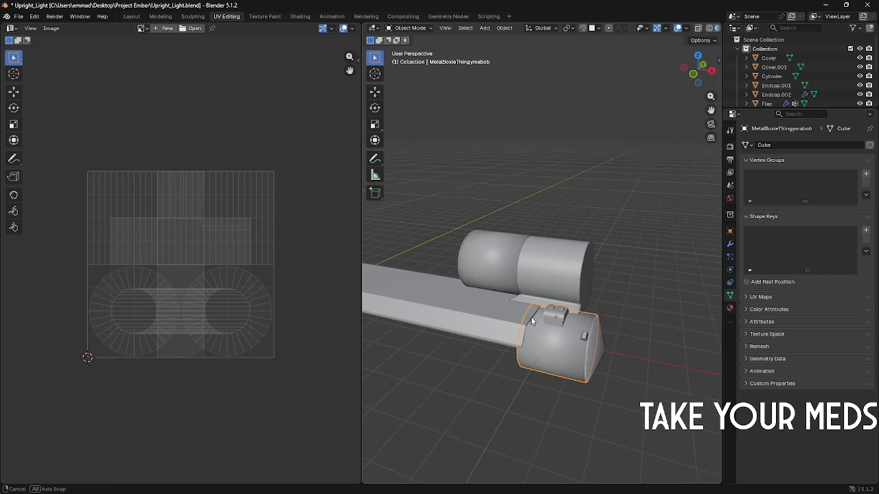
shift+click(566, 351)
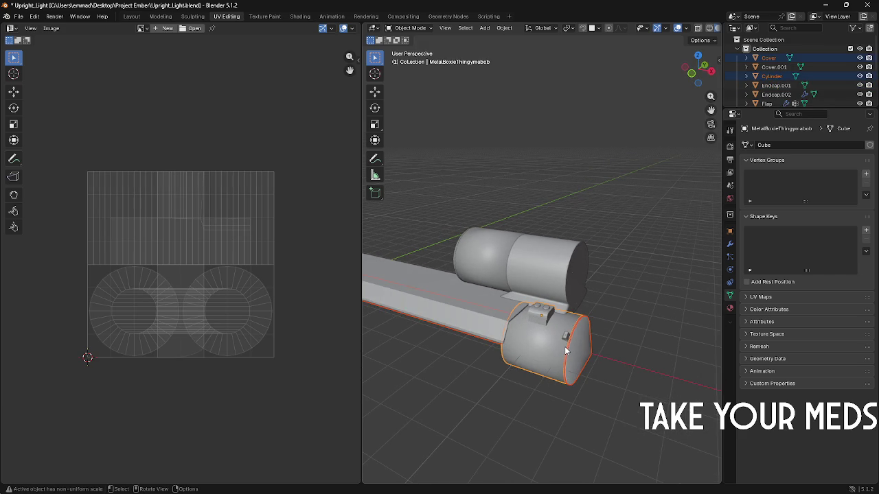
click(554, 351)
click(573, 357)
shift+click(567, 358)
click(567, 358)
scroll(589, 364, up, 2)
scroll(589, 363, up, 2)
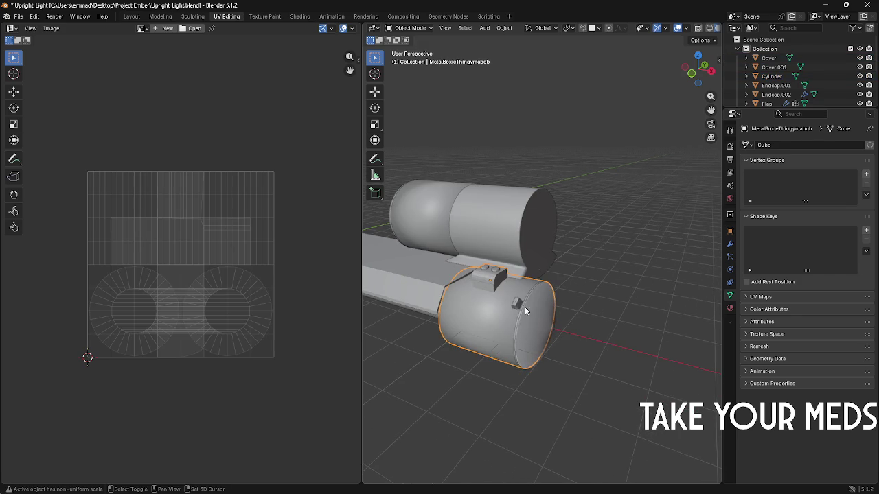
Step: Add the Flap, make the Cover tank active, and hide then unhide them
shift+click(520, 309)
scroll(520, 306, up, 2)
shift+click(517, 339)
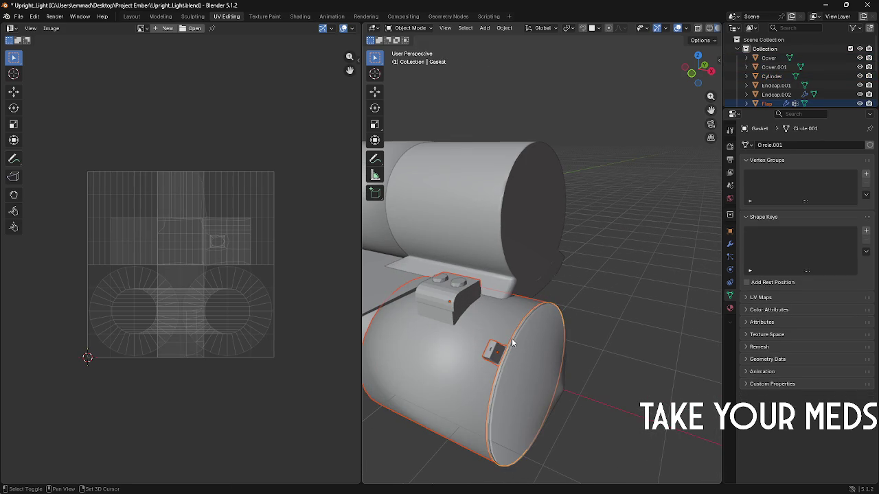
key(h)
key(alt+h)
right_click(517, 338)
key(Escape)
scroll(518, 339, down, 3)
mouse_move(518, 339)
middle_down()
mouse_move(491, 337)
mouse_move(501, 333)
middle_up()
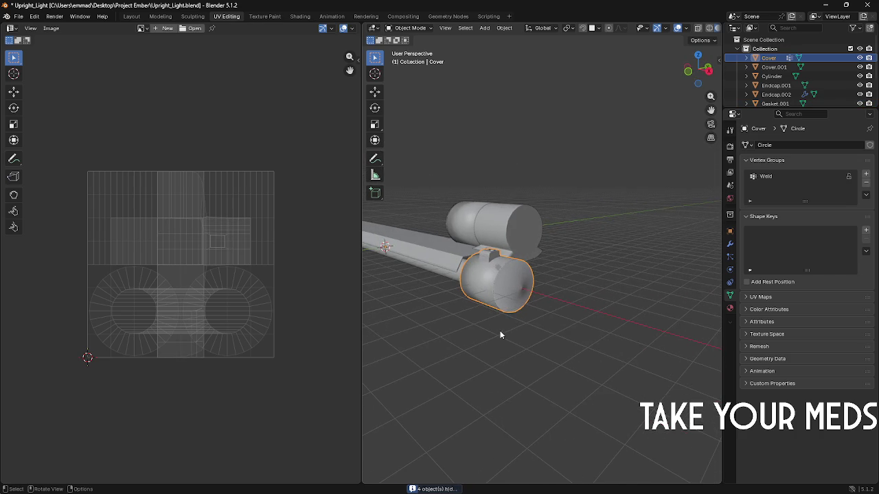
Step: Check the Cover in Edit Mode, then bring up its empty Modifier Properties
key(Tab)
scroll(487, 323, up, 2)
scroll(485, 316, up, 2)
key(Tab)
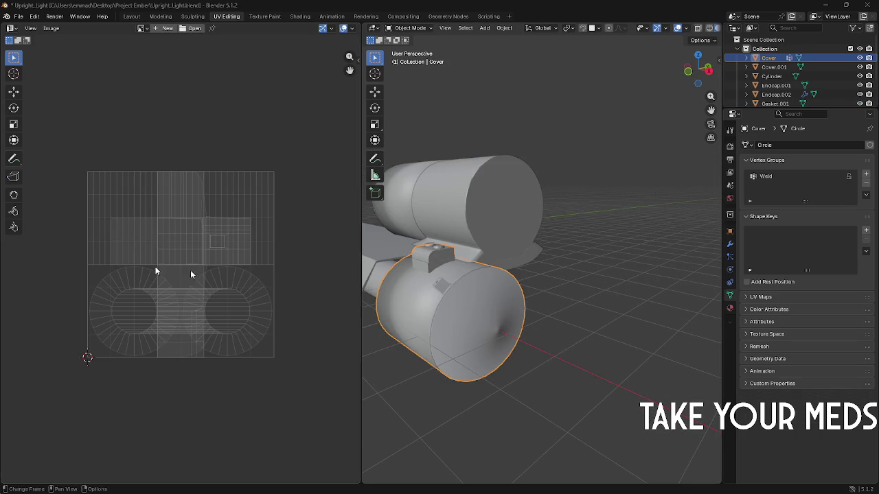
middle_drag(471, 305, 500, 301)
scroll(497, 302, down, 2)
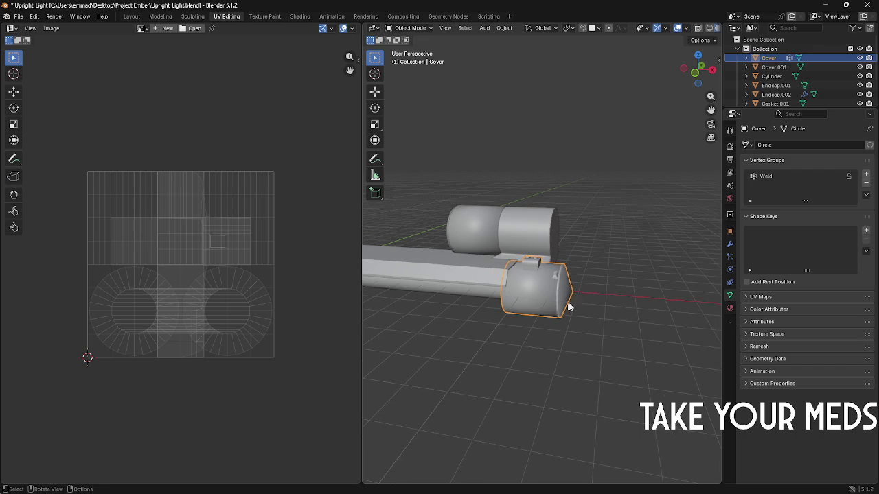
click(731, 245)
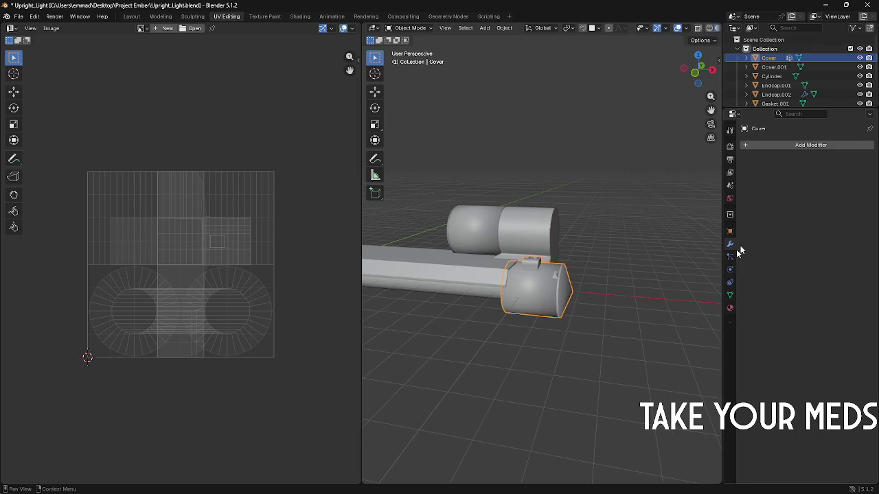
click(782, 145)
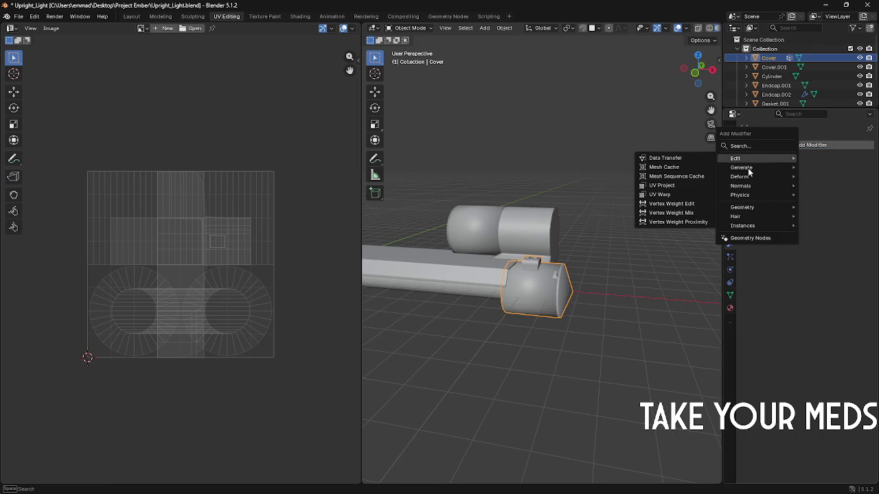
mouse_move(741, 168)
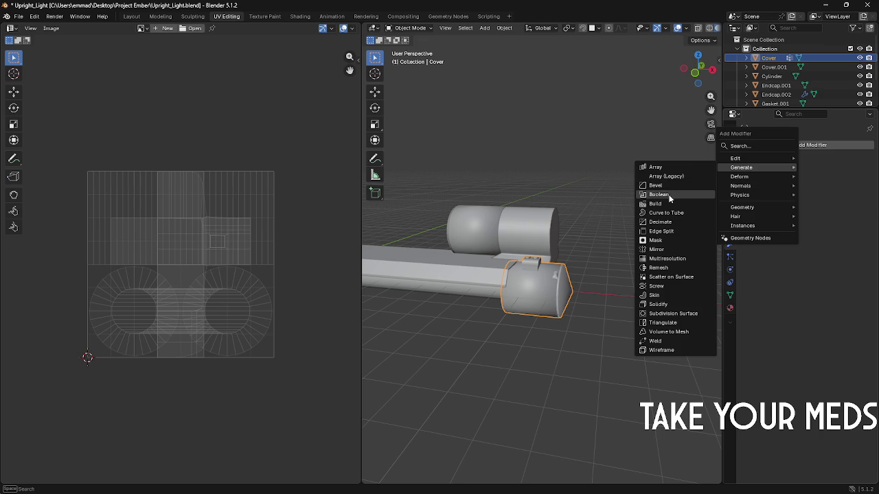
Step: Add an X Mirror modifier to Cover, clearing the Cover.001 mirror object and setting Merge to 0 m
click(656, 249)
scroll(493, 195, down, 5)
mouse_move(495, 195)
middle_down()
mouse_move(659, 179)
mouse_move(663, 214)
middle_up()
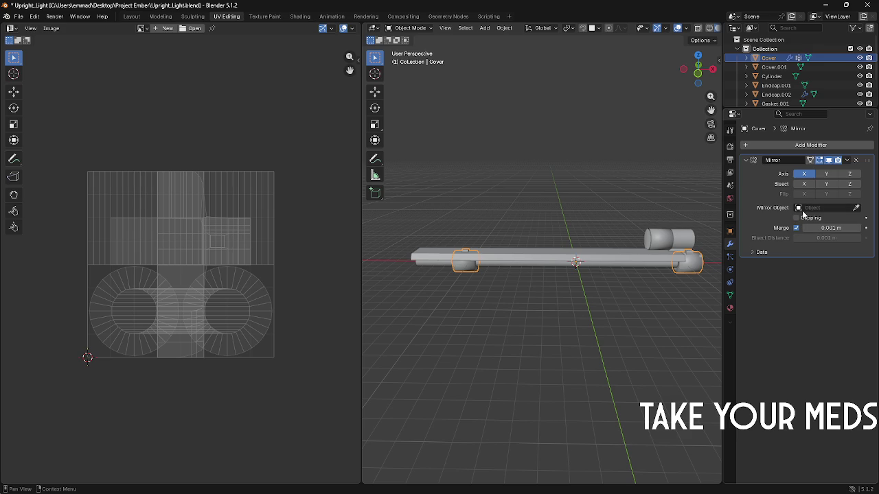
click(809, 210)
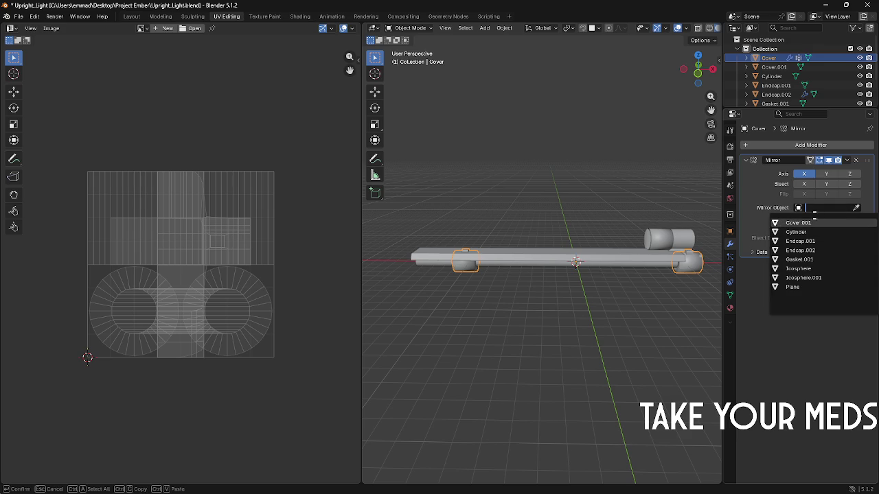
click(855, 207)
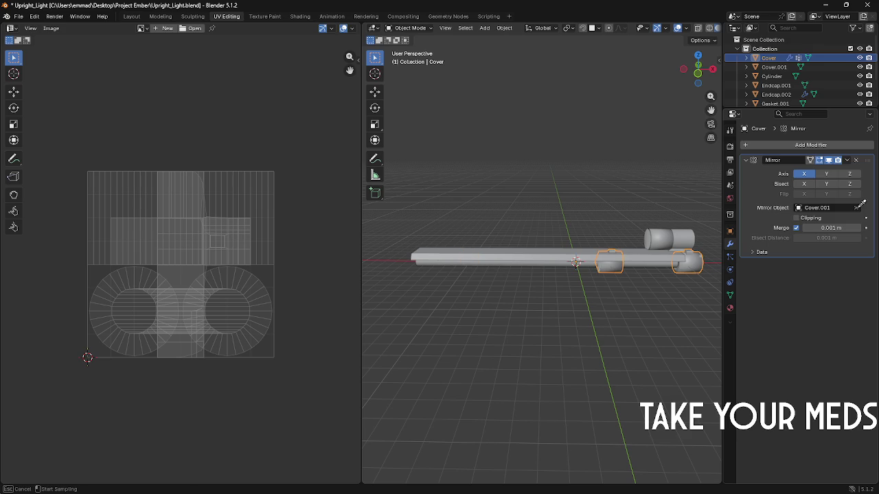
click(688, 252)
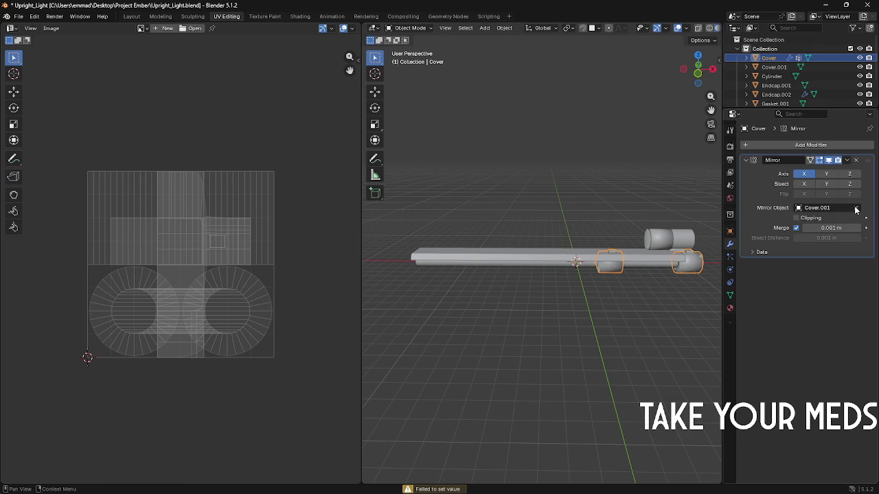
click(856, 208)
drag(814, 228, 834, 228)
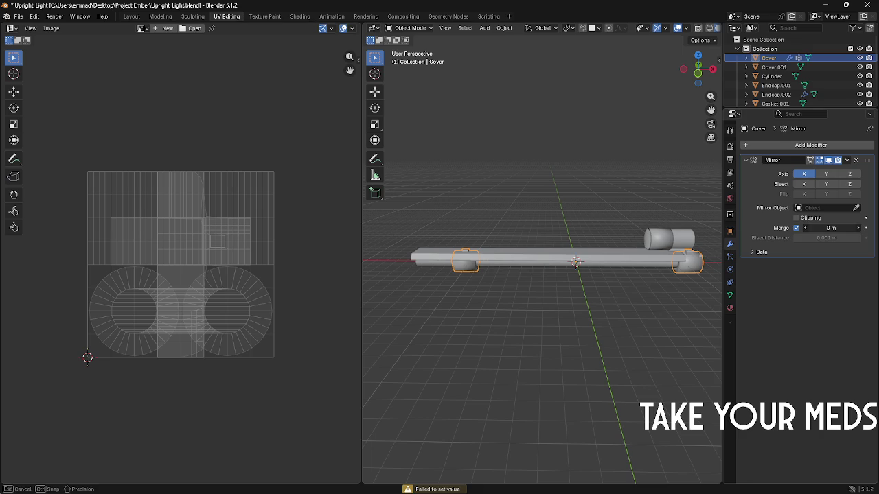
key(s)
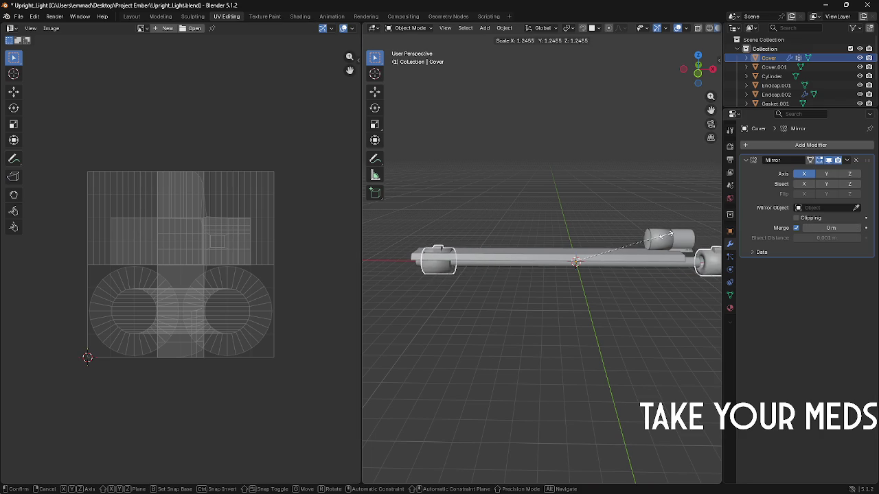
right_click(666, 251)
Step: Shorten the cylinder bar along X and shift it along X
click(642, 266)
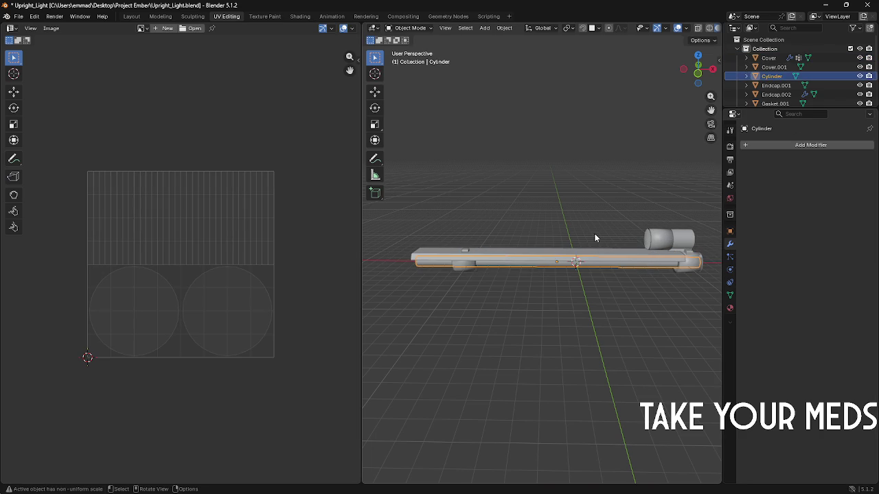
key(Tab)
key(Tab)
key(s)
key(x)
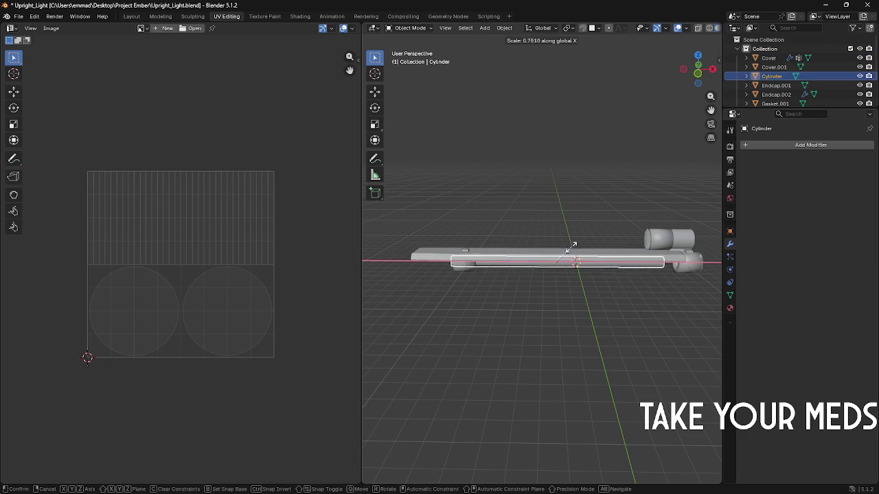
click(575, 248)
key(g)
key(x)
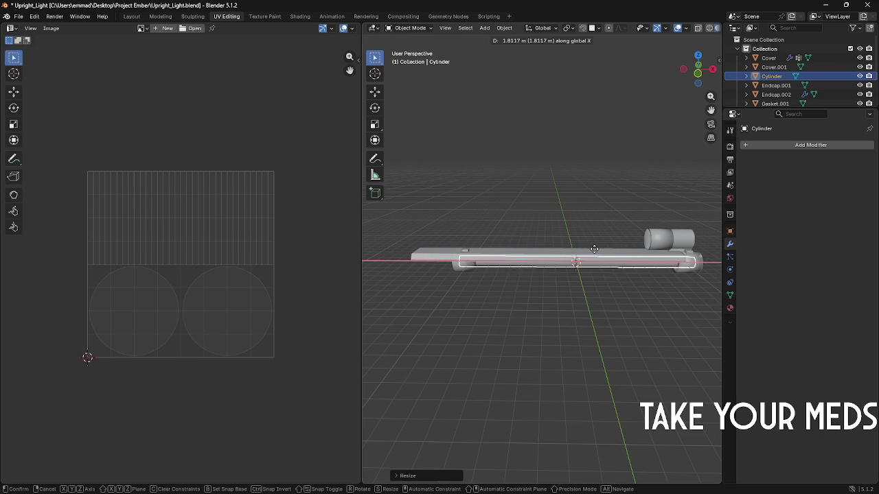
click(594, 249)
Step: Select the flat Plane strip and scale it along X
click(450, 262)
scroll(458, 253, up, 4)
scroll(458, 253, down, 2)
scroll(481, 230, down, 2)
scroll(467, 239, down, 3)
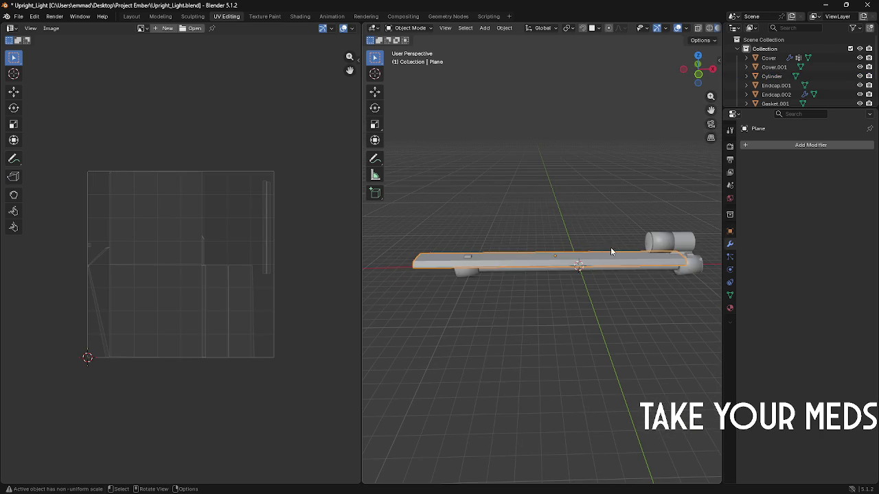
key(g)
key(x)
key(y)
key(x)
key(s)
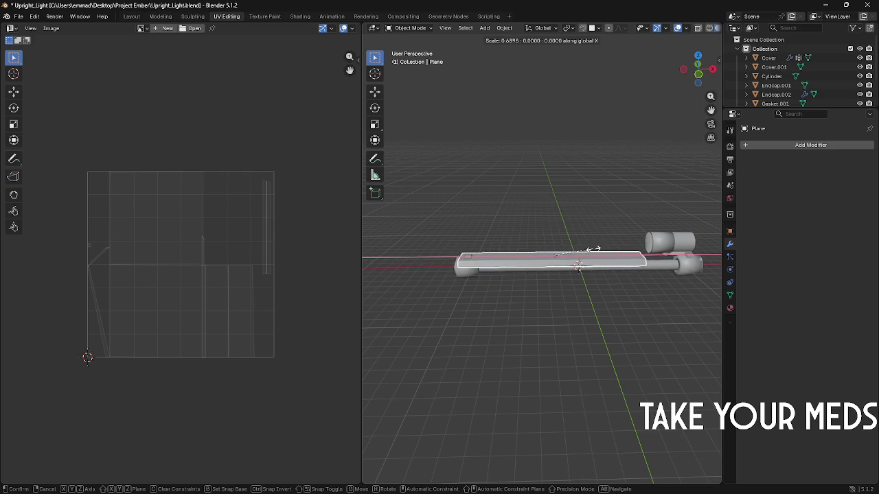
click(613, 250)
Step: Slide the Plane strip along X toward the bar
key(g)
key(x)
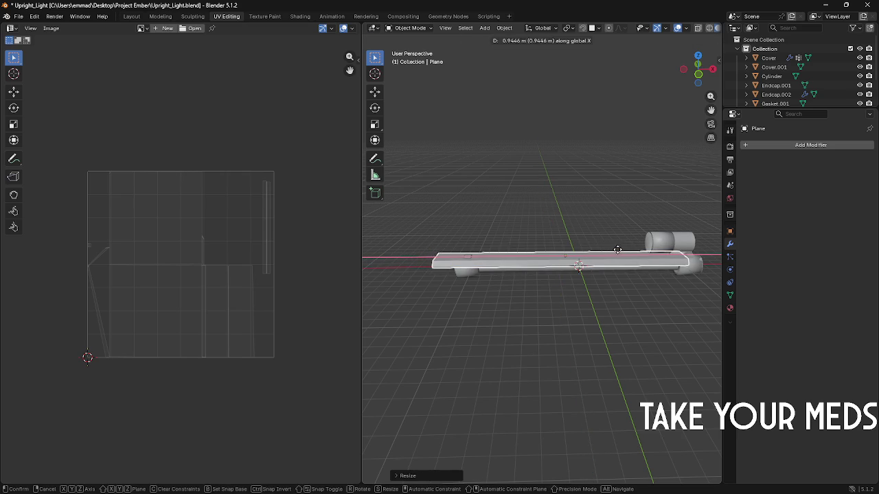
click(620, 253)
key(alt+Tab)
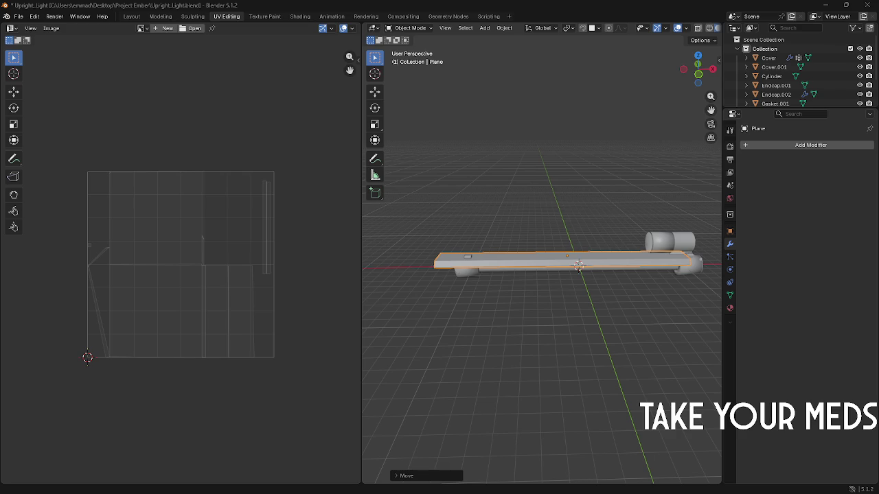
key(alt+Tab)
key(alt+Tab)
key(alt+Tab)
middle_drag(495, 272, 432, 274)
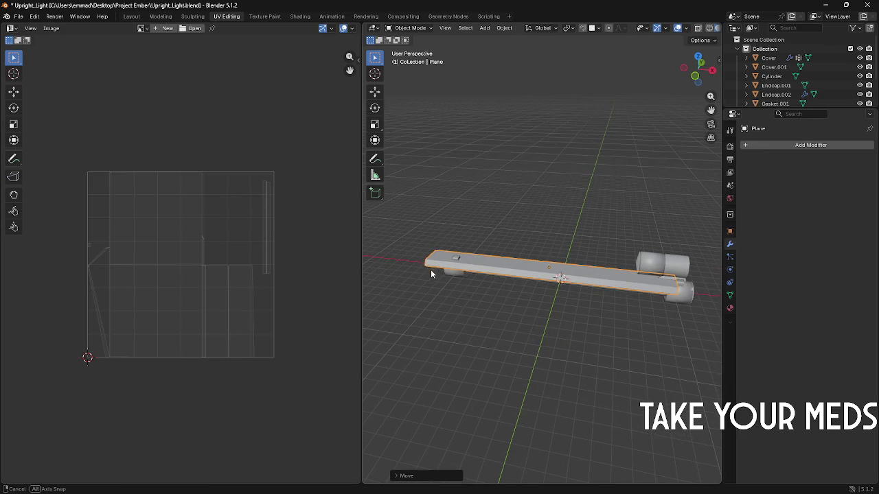
middle_drag(505, 257, 523, 253)
Step: Shorten the Plane along X, raise it along Z, and scale it uniformly
key(g)
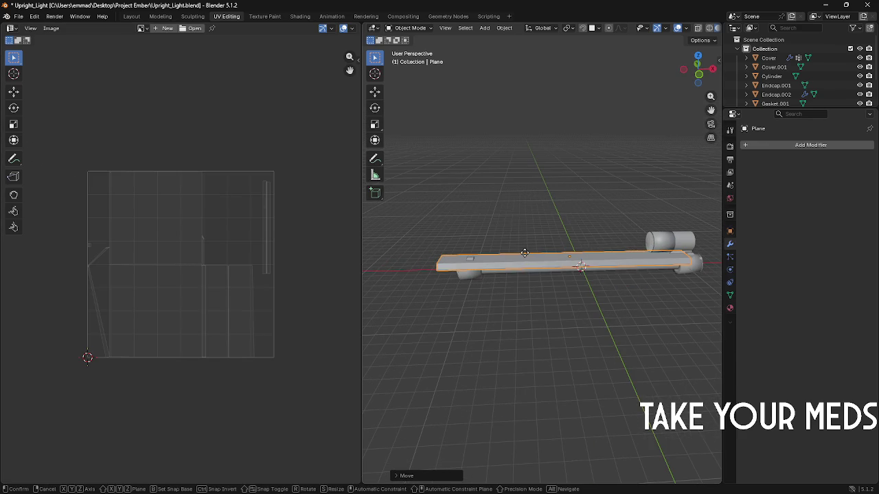
key(x)
key(s)
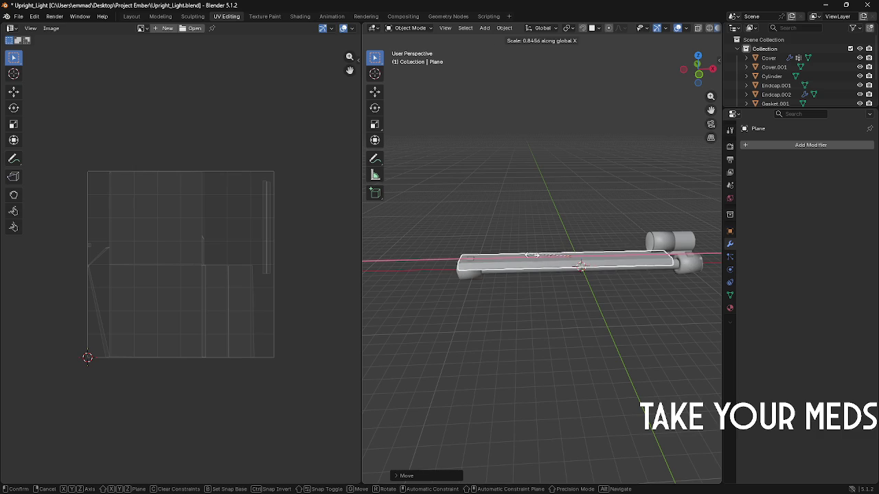
click(530, 257)
key(g)
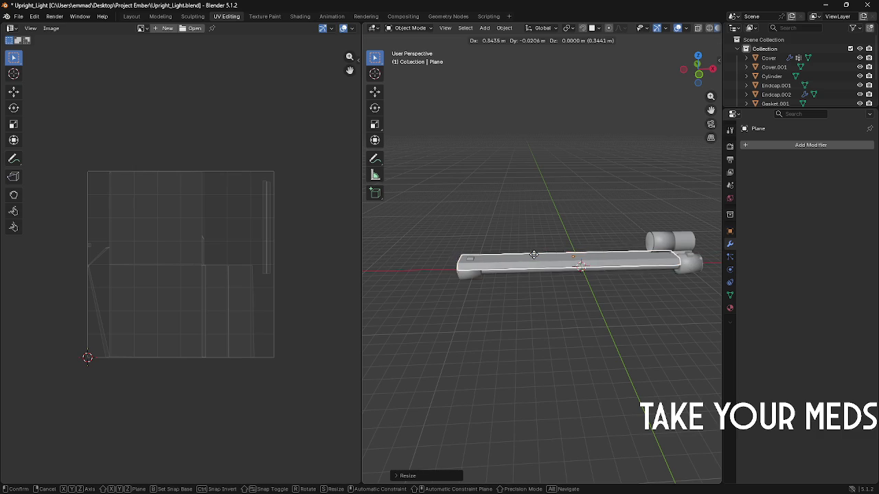
key(z)
click(543, 256)
key(g)
key(Escape)
key(s)
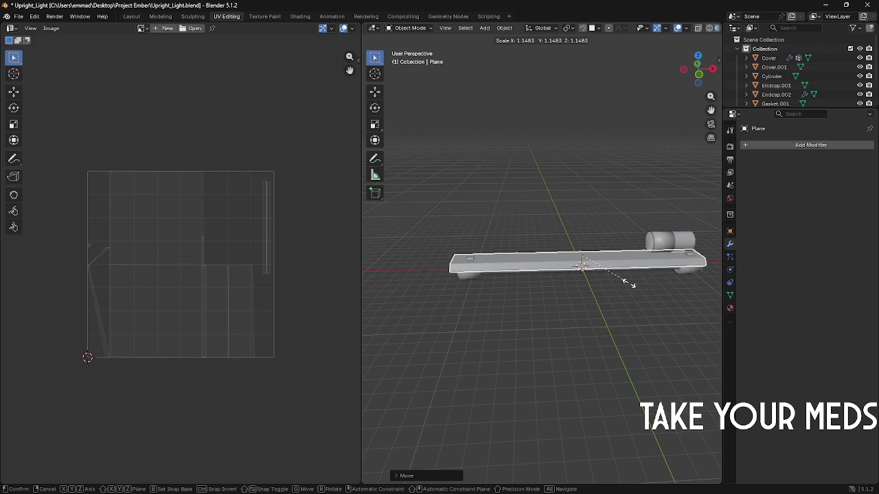
click(625, 282)
Step: Fine-tune the Plane's Z height and X position so it sits over the bar
middle_drag(625, 282, 541, 267)
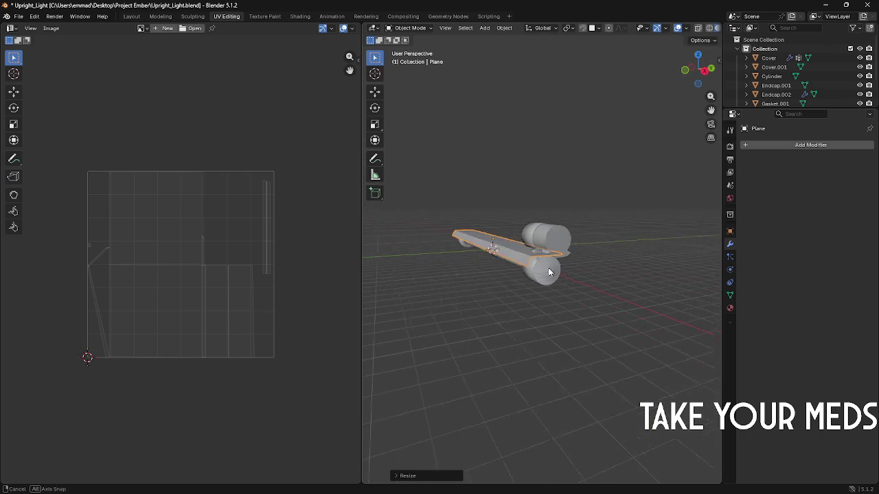
scroll(512, 273, up, 3)
middle_drag(479, 262, 484, 259)
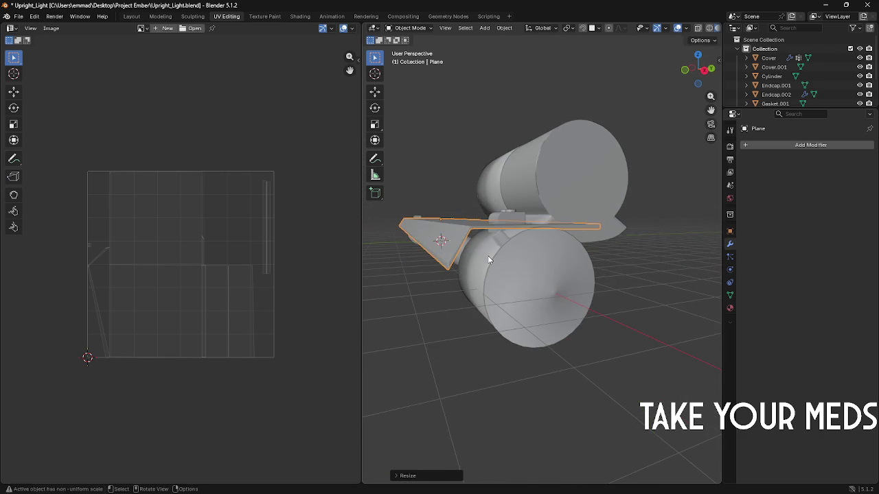
key(g)
key(x)
key(z)
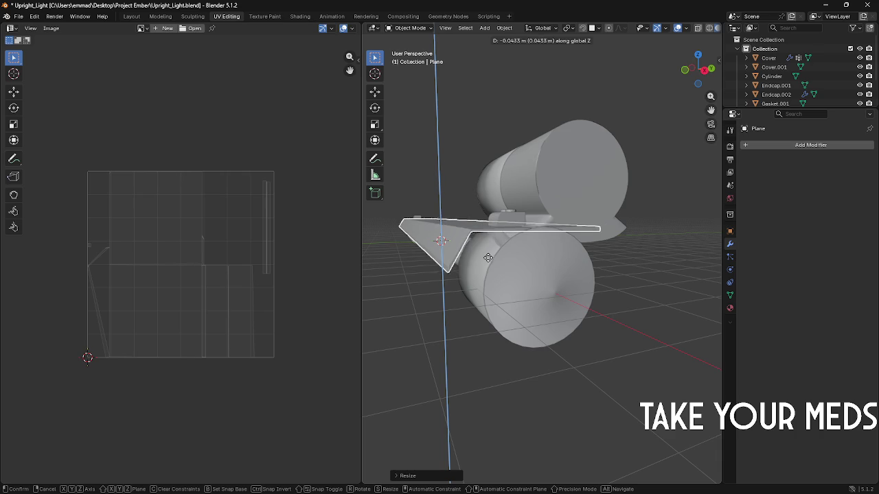
click(485, 256)
mouse_move(485, 257)
middle_down()
mouse_move(599, 274)
mouse_move(538, 268)
middle_up()
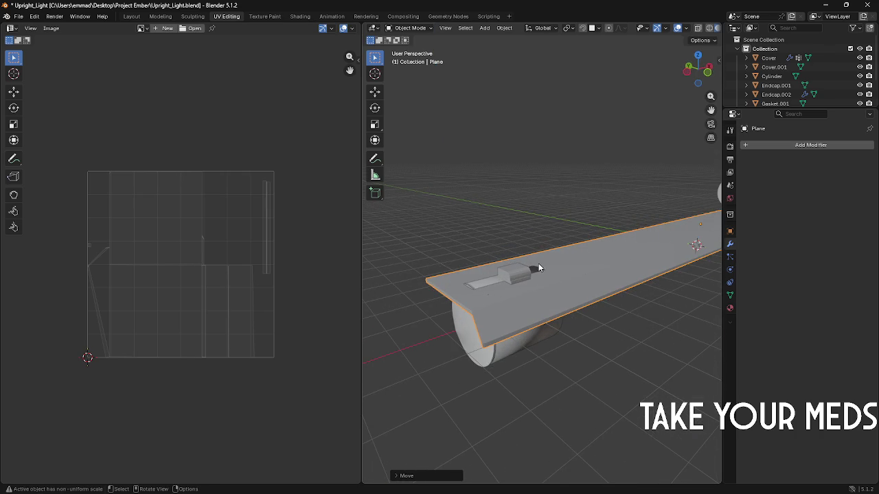
key(g)
key(x)
key(z)
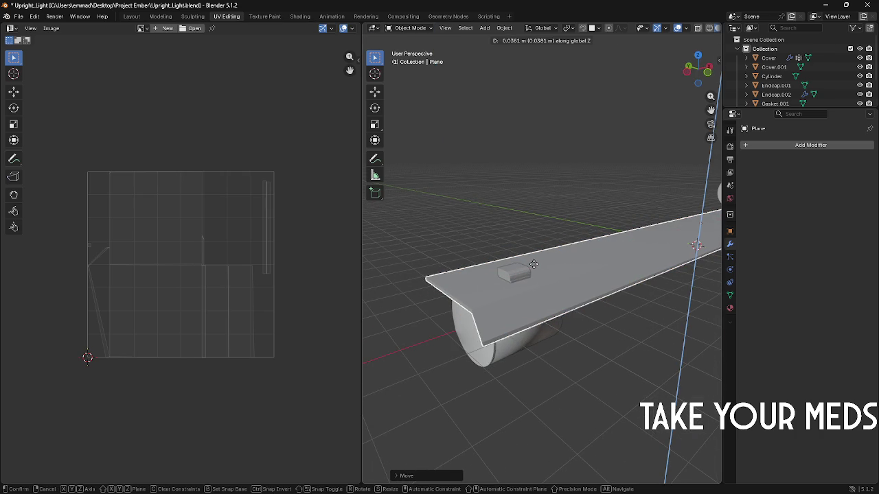
click(533, 265)
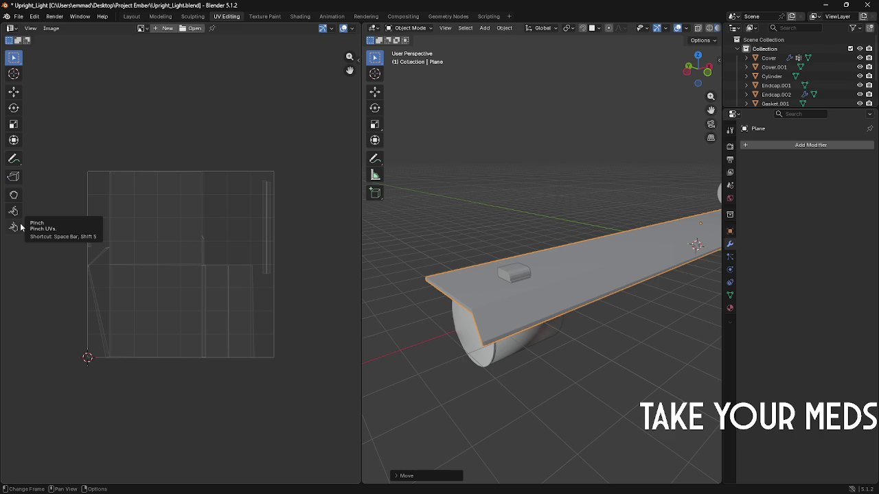
key(XF86AudioRaiseVolume)
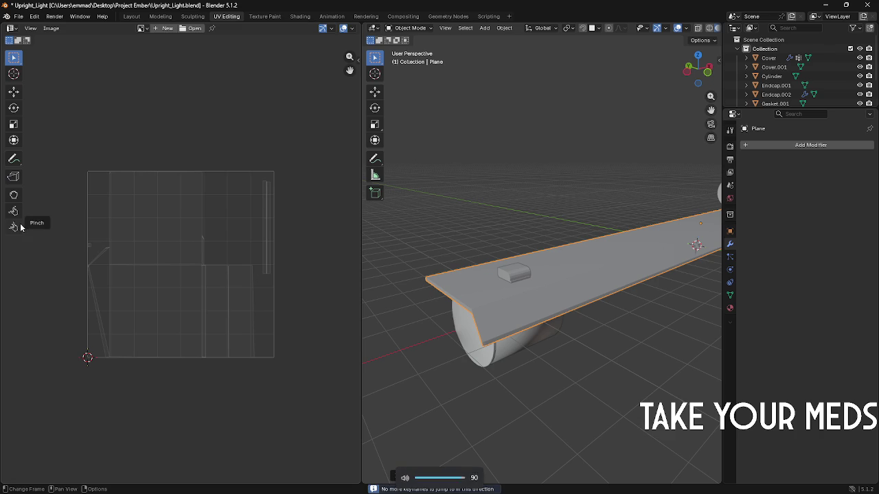
Step: Box-select the cap pieces at the rod's end from a steep view
scroll(295, 165, down, 1)
mouse_move(385, 199)
middle_down()
mouse_move(703, 160)
mouse_move(466, 207)
mouse_move(467, 231)
mouse_move(385, 224)
mouse_move(644, 212)
mouse_move(524, 232)
mouse_move(526, 224)
mouse_move(542, 252)
mouse_move(523, 226)
mouse_move(571, 217)
mouse_move(563, 243)
mouse_move(561, 218)
mouse_move(554, 229)
mouse_move(557, 210)
mouse_move(529, 214)
mouse_move(581, 205)
mouse_move(552, 203)
mouse_move(592, 193)
mouse_move(484, 198)
mouse_move(577, 183)
mouse_move(496, 197)
middle_up()
scroll(575, 200, down, 3)
drag(555, 196, 609, 226)
scroll(608, 225, up, 2)
mouse_move(608, 225)
middle_down()
mouse_move(624, 220)
mouse_move(604, 223)
mouse_move(628, 236)
middle_up()
scroll(589, 225, down, 3)
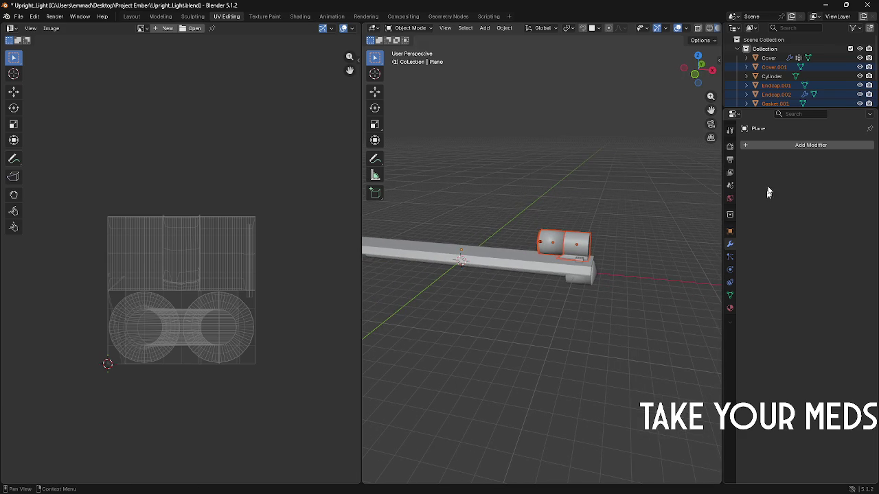
Step: Add a Mirror modifier to the Plane
click(781, 145)
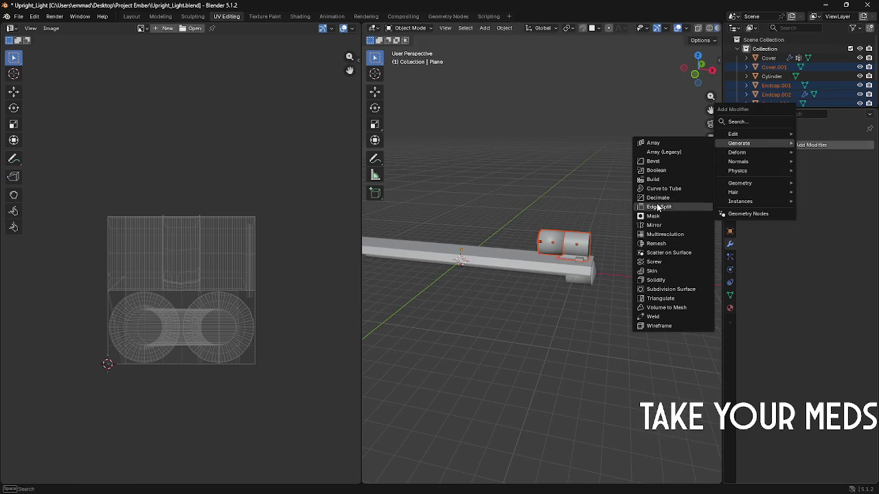
click(654, 225)
middle_drag(540, 220, 565, 214)
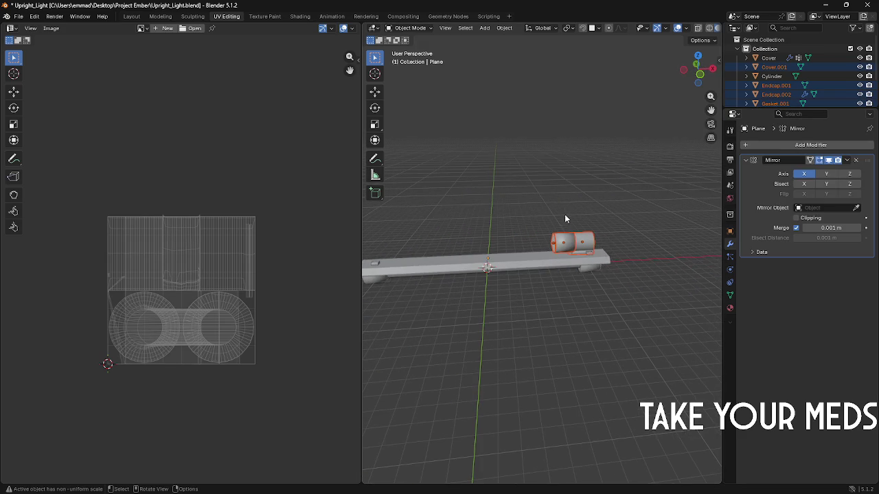
key(ctrl+z)
scroll(574, 203, up, 2)
Step: Give the endcap level-1 Subdivision, join both endcaps into Endcap.002, and enter Edit Mode
click(582, 231)
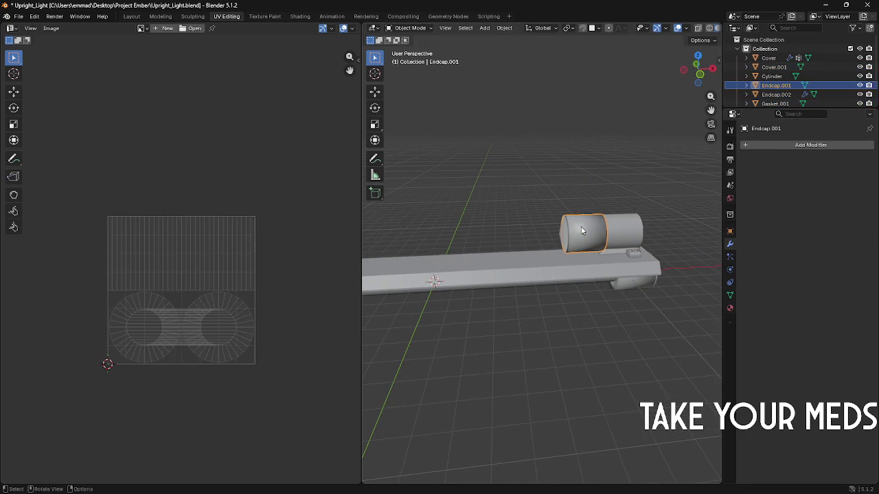
key(ctrl+1)
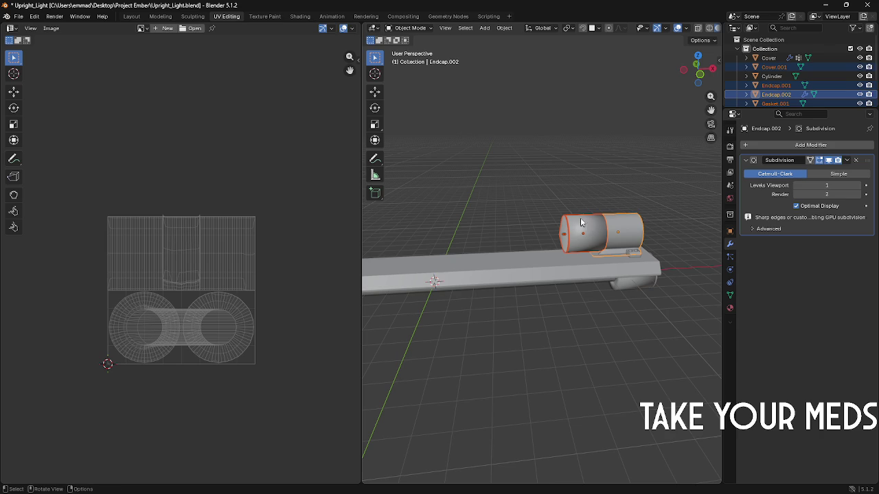
middle_drag(623, 231, 579, 222)
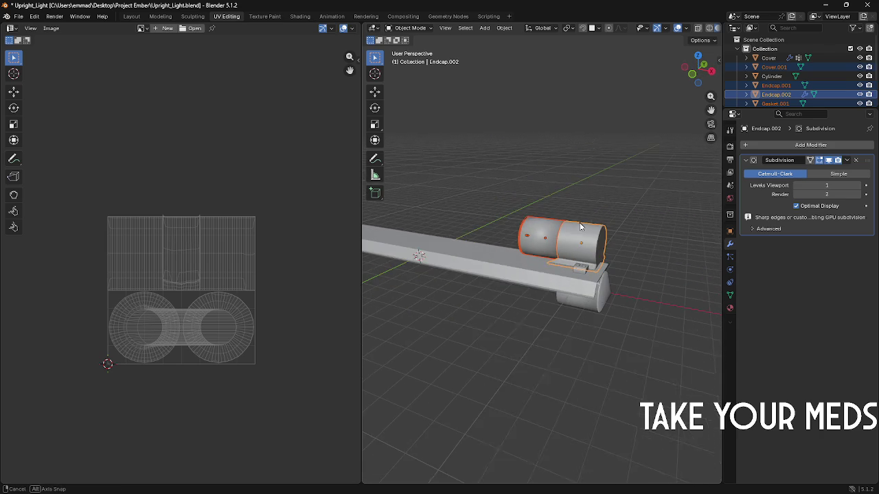
right_click(570, 227)
click(548, 230)
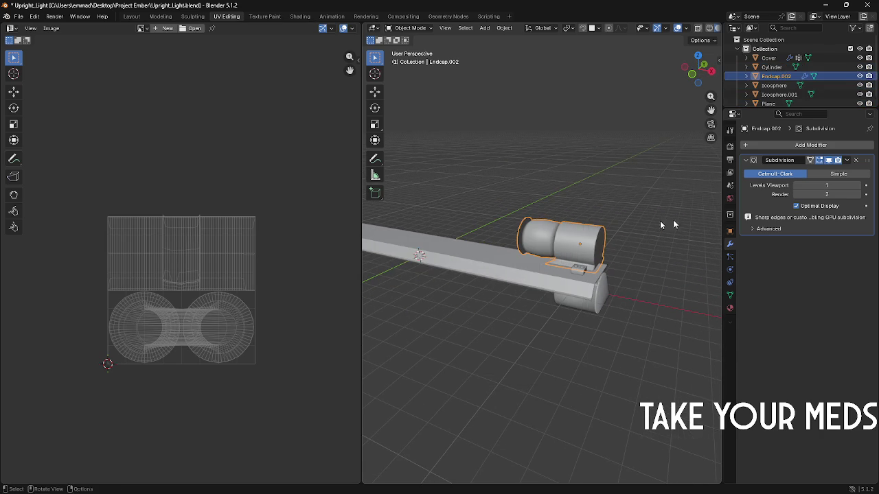
scroll(542, 206, up, 3)
key(Tab)
scroll(547, 214, up, 2)
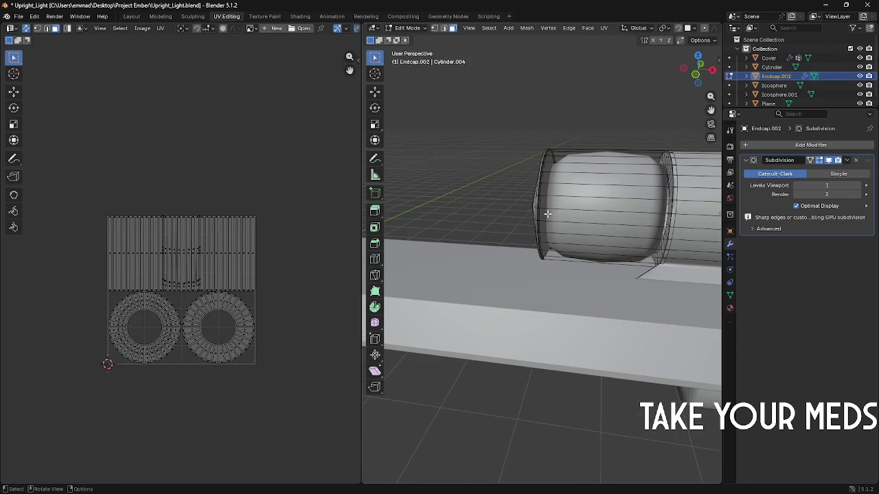
Step: Add two loop cuts on the endcap cylinder, sliding them toward its left and right ends
key(F3)
key(Return)
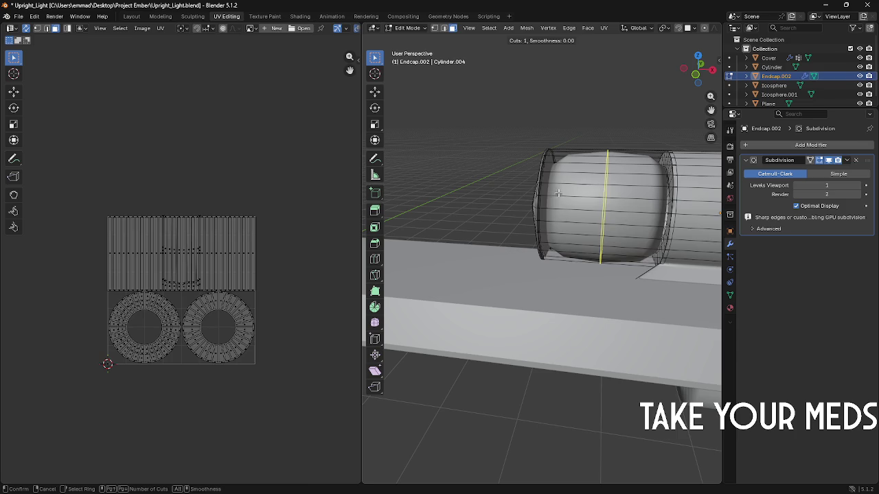
click(559, 199)
click(539, 187)
key(ctrl+r)
click(583, 186)
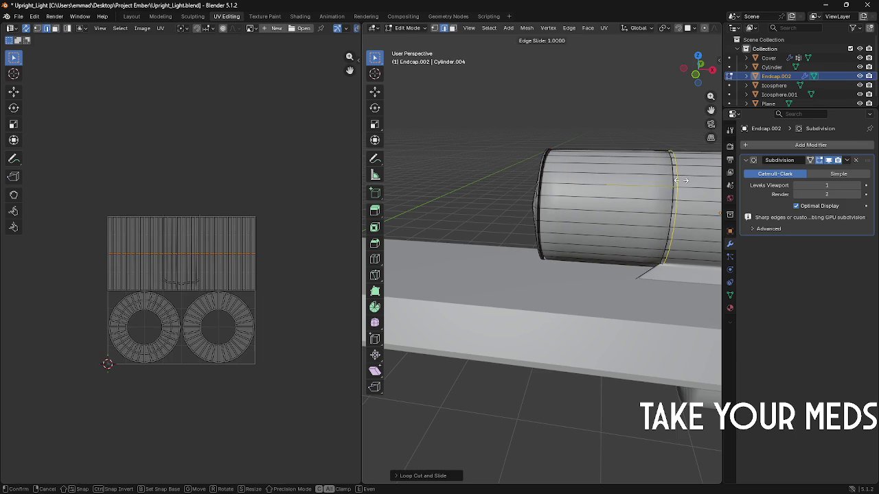
click(680, 181)
Step: Add two more support loops tight against the cylinder's end rims and return to Object Mode
mouse_move(680, 181)
middle_down()
mouse_move(639, 176)
mouse_move(393, 254)
middle_up()
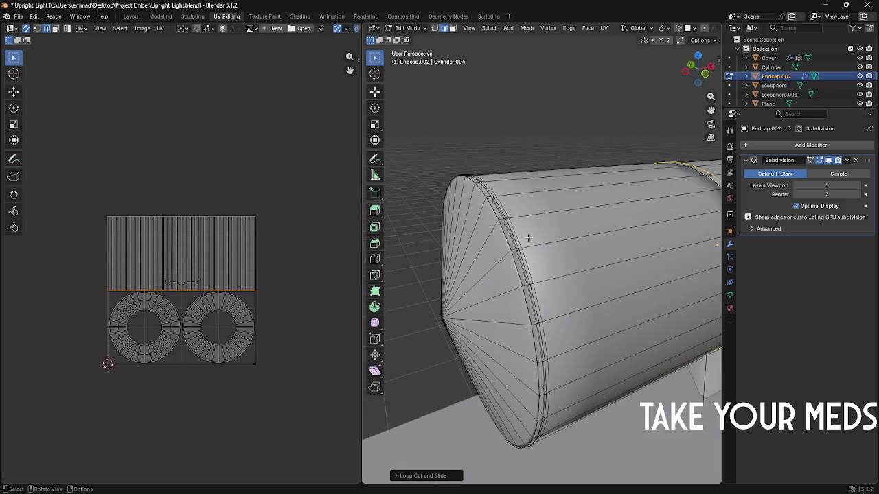
key(ctrl+r)
click(396, 242)
click(421, 239)
middle_drag(421, 239, 488, 228)
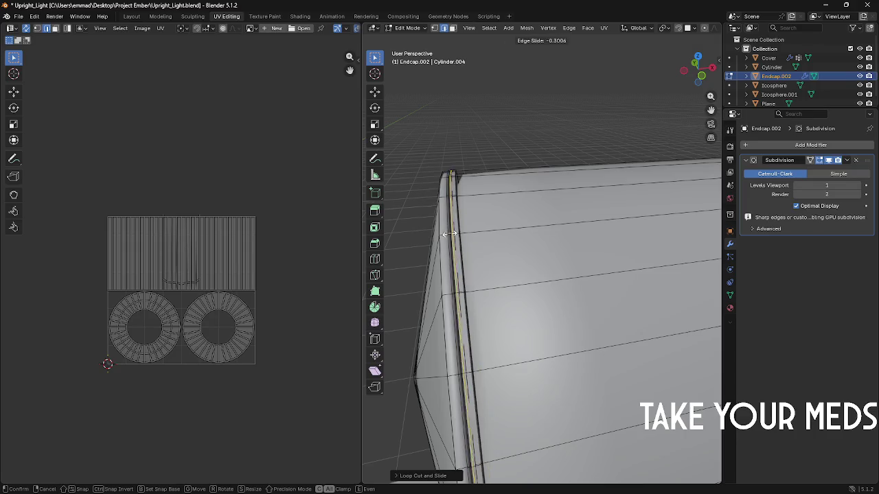
key(ctrl+r)
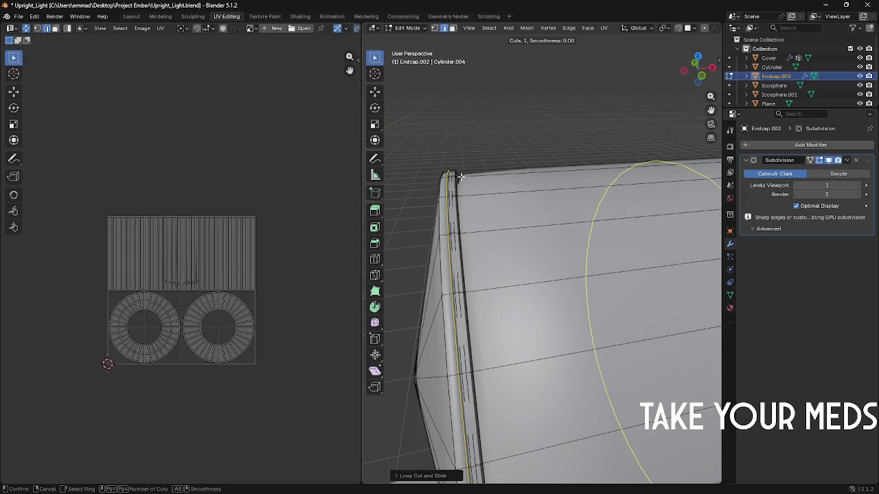
click(577, 192)
click(567, 178)
key(Tab)
mouse_move(567, 177)
middle_down()
mouse_move(622, 173)
mouse_move(580, 160)
middle_up()
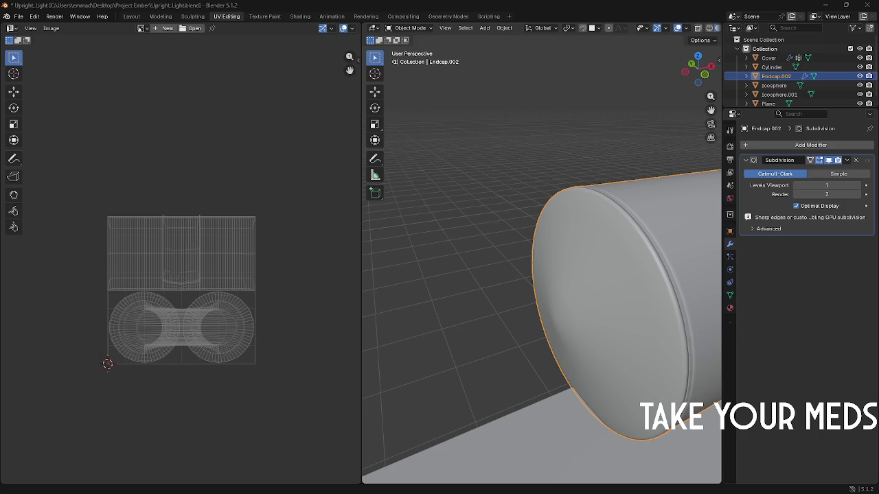
Step: Orbit and zoom out to frame the whole light assembly with the smoothed Endcap.002
mouse_move(476, 236)
middle_down()
mouse_move(423, 251)
mouse_move(429, 284)
mouse_move(470, 289)
mouse_move(396, 289)
mouse_move(479, 303)
middle_up()
scroll(421, 261, down, 5)
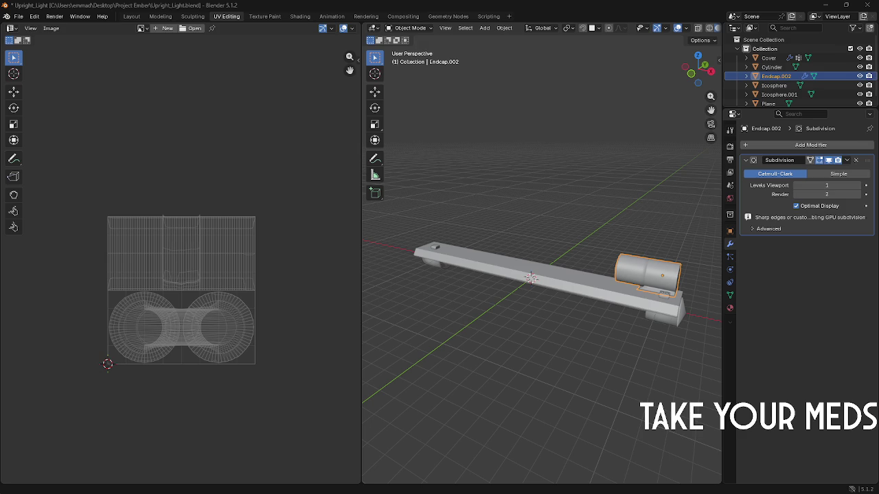
key(alt+Tab)
key(Tab)
key(Tab)
key(Tab)
key(Tab)
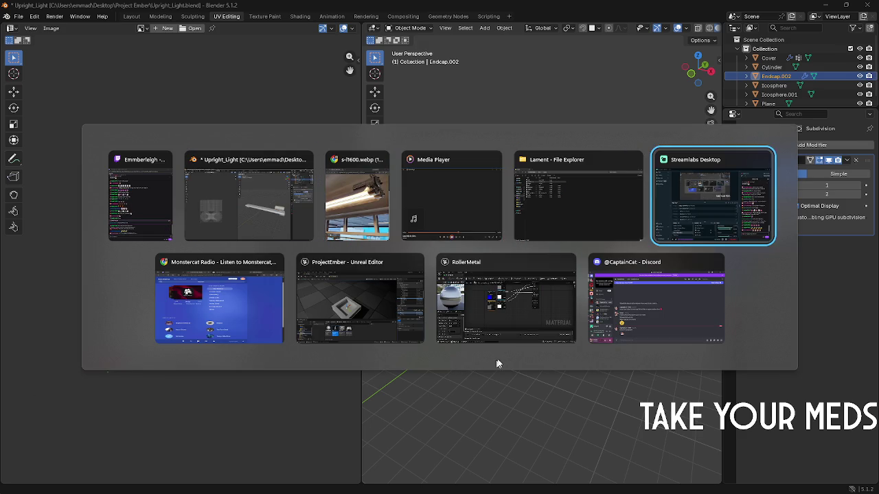
key(Escape)
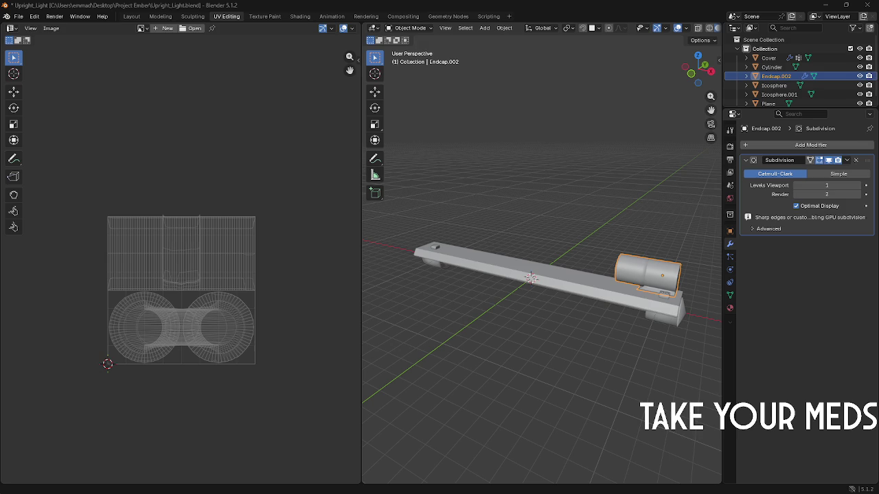
key(alt+Tab)
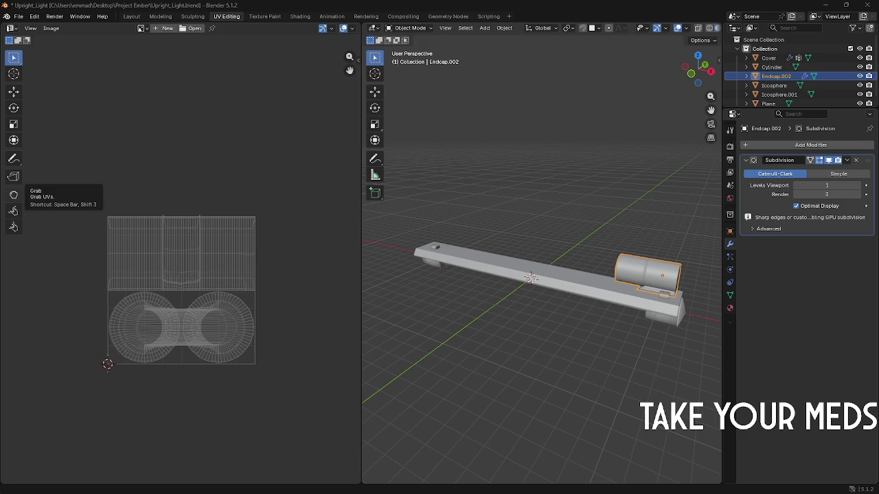
shift+middle_drag(617, 326, 525, 331)
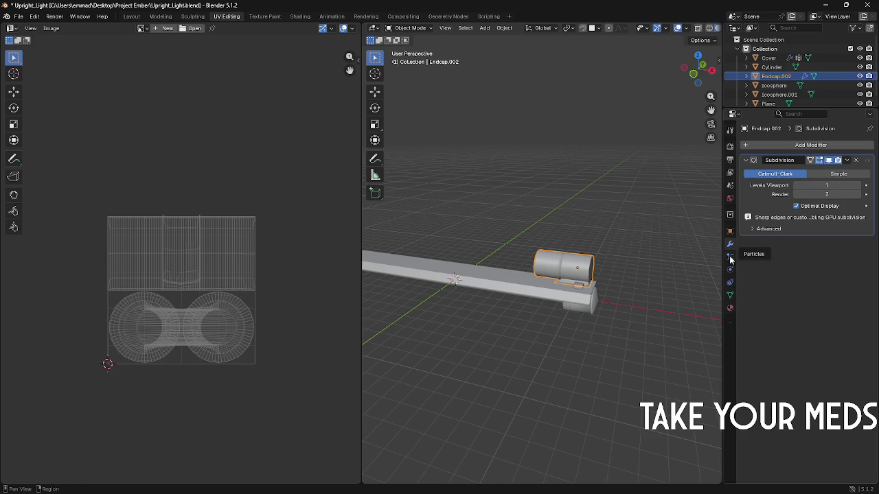
click(772, 145)
mouse_move(730, 146)
click(809, 232)
scroll(551, 192, down, 3)
middle_drag(551, 192, 676, 227)
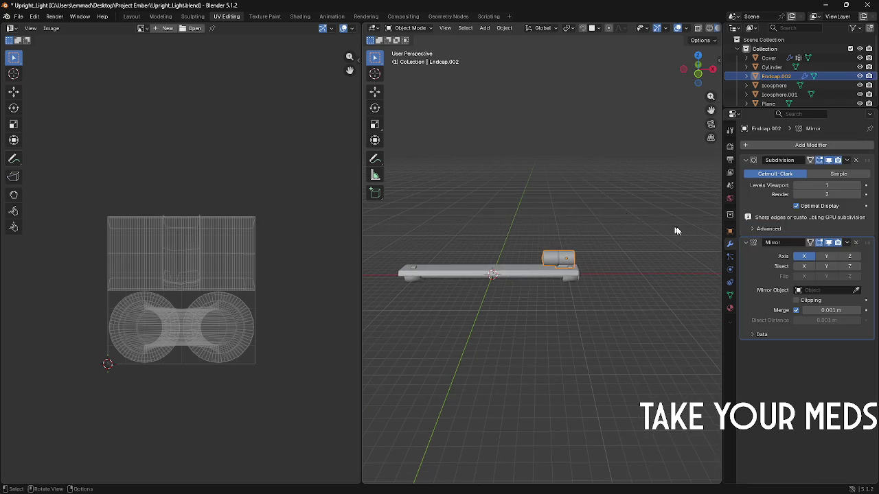
click(824, 256)
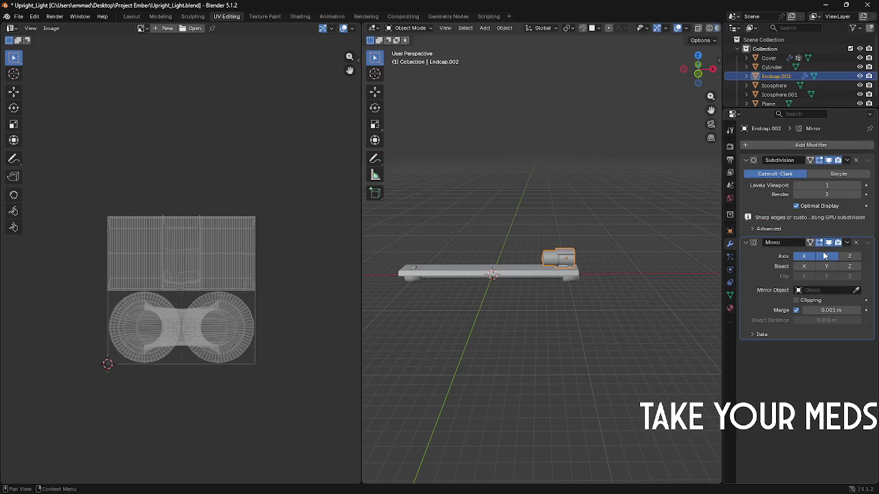
click(849, 257)
click(826, 256)
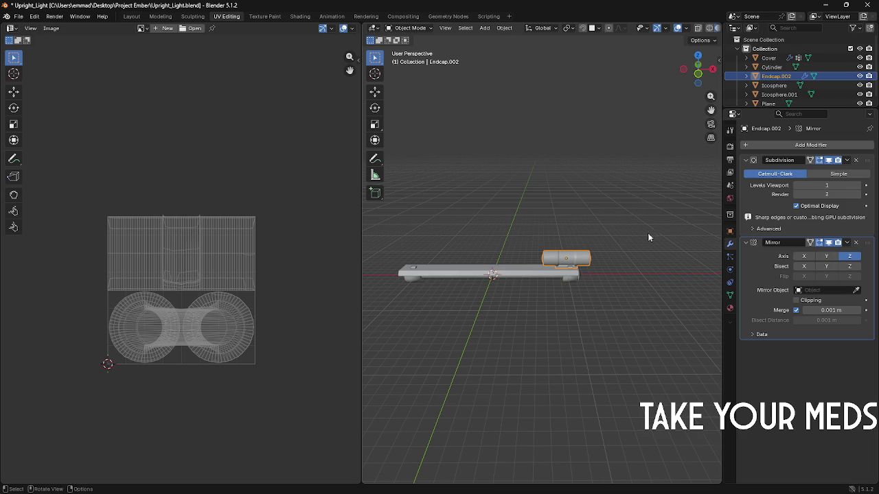
ctrl+scroll(818, 240, down, 1)
ctrl+scroll(819, 241, down, 1)
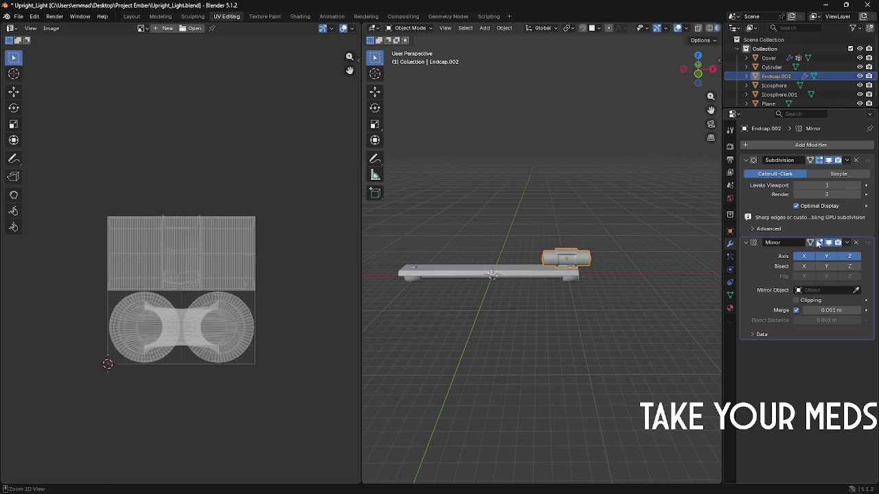
ctrl+scroll(817, 242, down, 1)
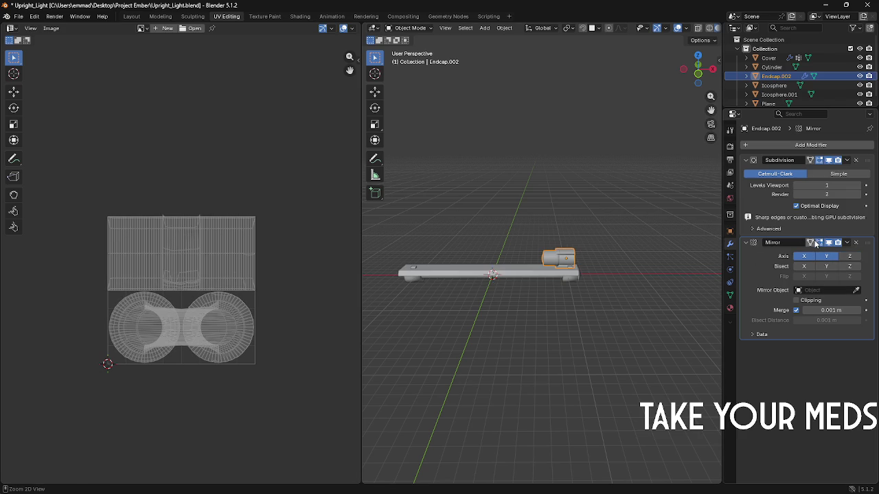
click(856, 243)
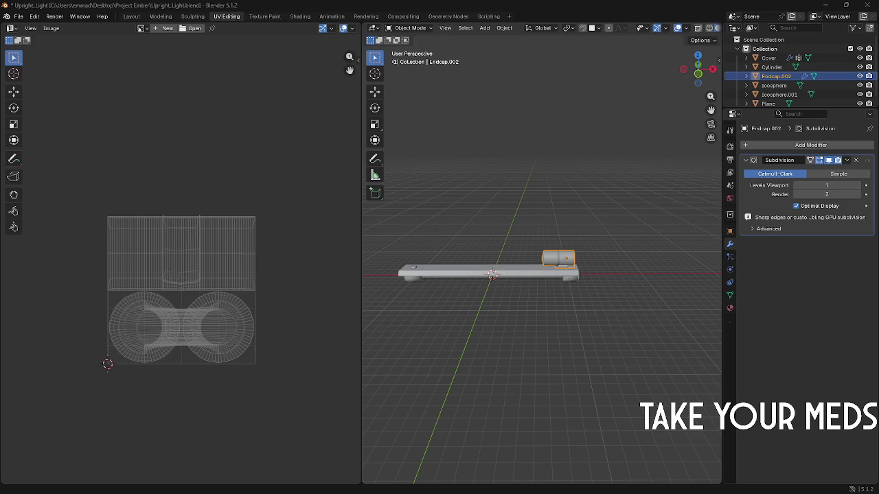
Step: Add an Array modifier to Endcap.002 and try out its count and Z offset
scroll(614, 241, up, 2)
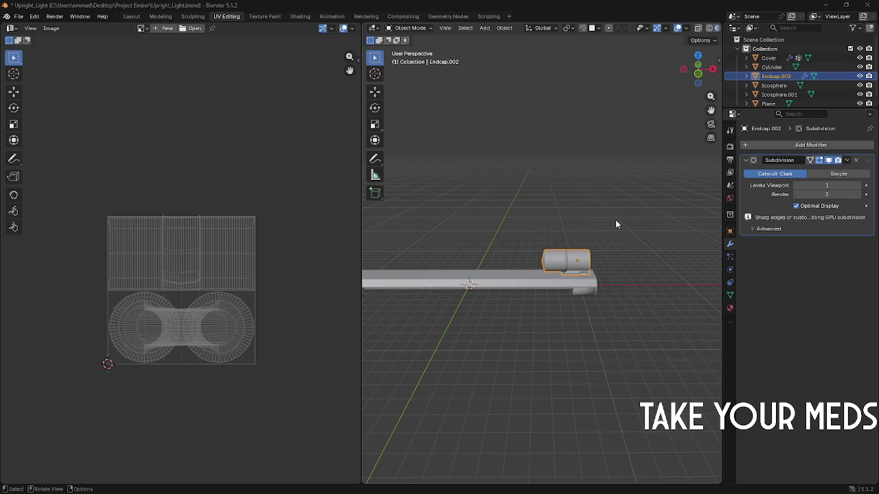
click(805, 148)
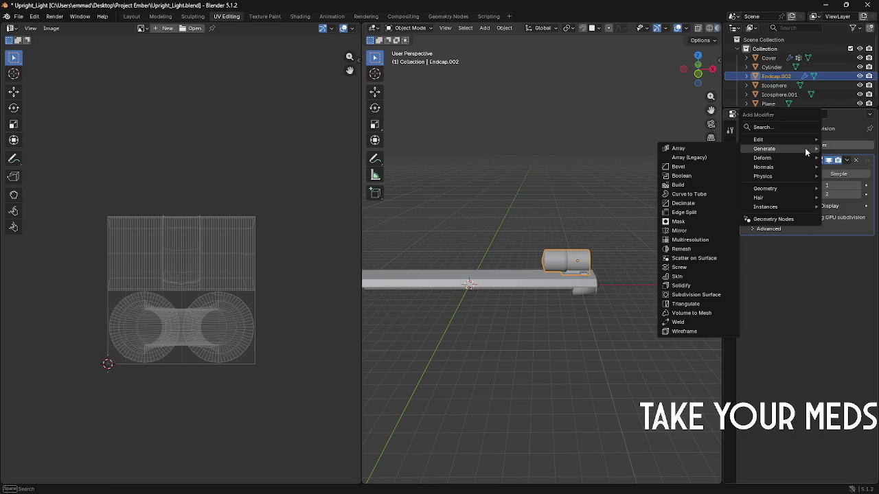
click(680, 148)
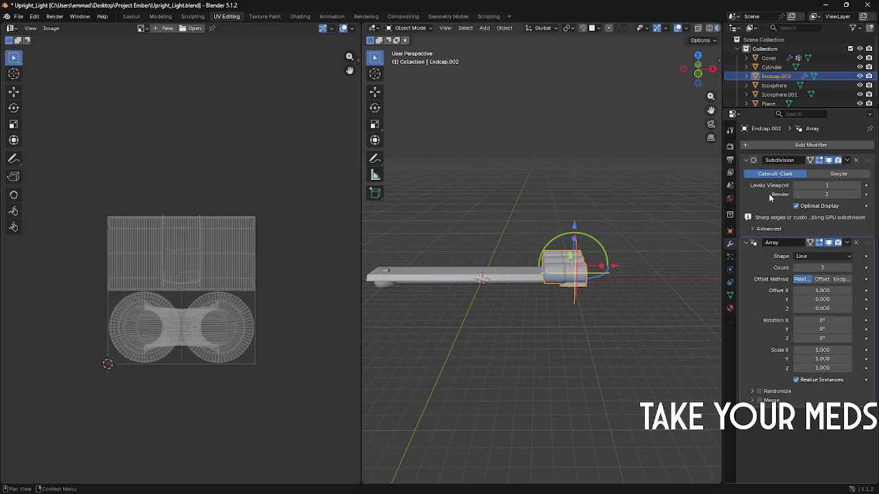
drag(824, 268, 804, 268)
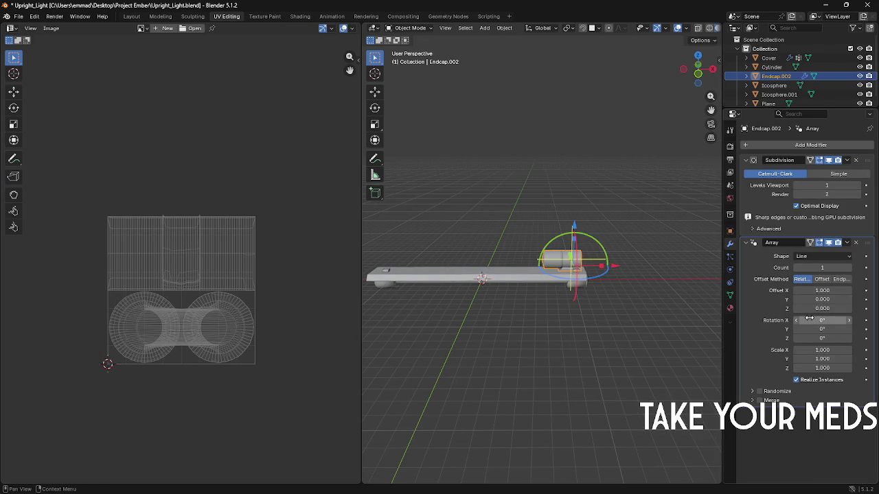
drag(821, 309, 821, 308)
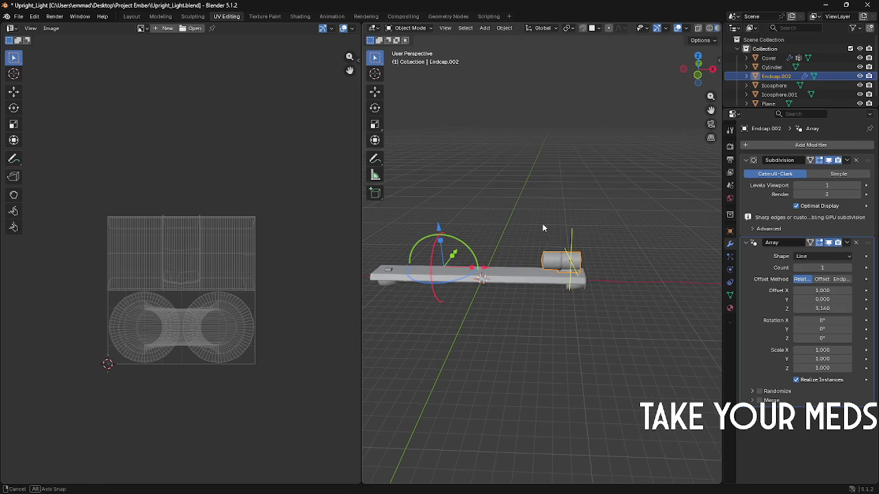
drag(831, 267, 834, 267)
Step: Set the array's X offset to 0 and test tilting the arrayed copy
middle_drag(525, 231, 673, 247)
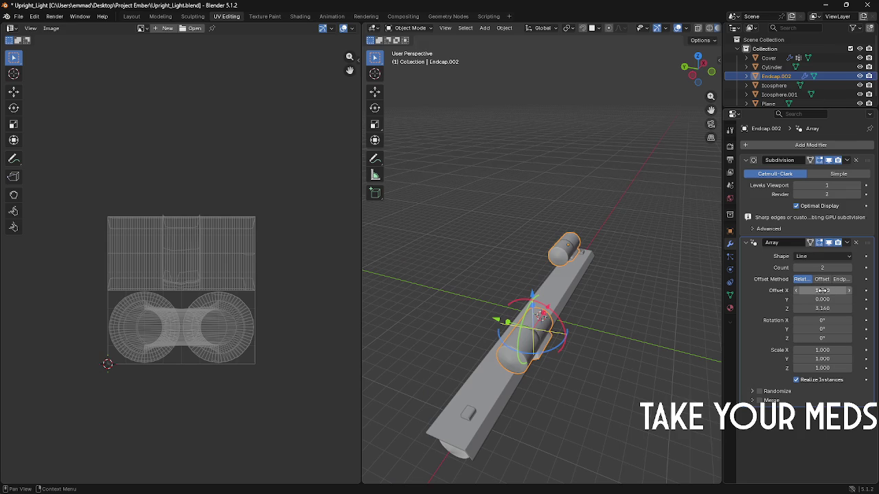
double_click(822, 290)
text(0)
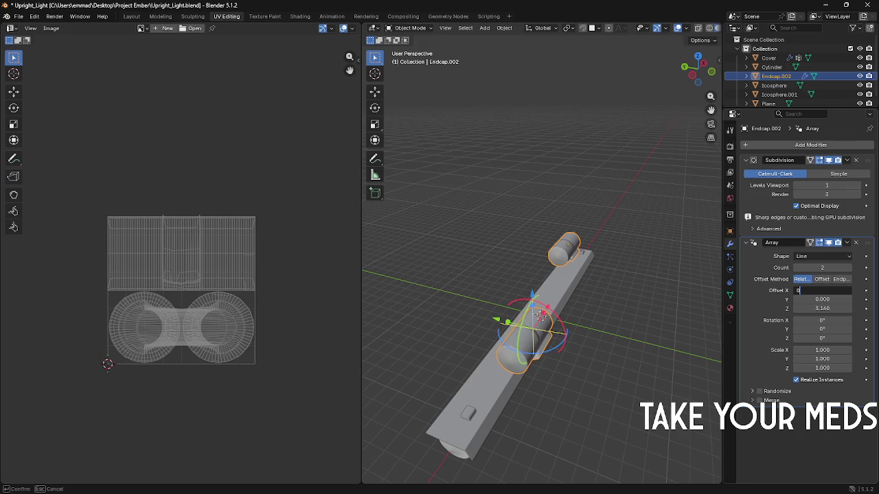
key(Return)
drag(822, 320, 853, 338)
key(Escape)
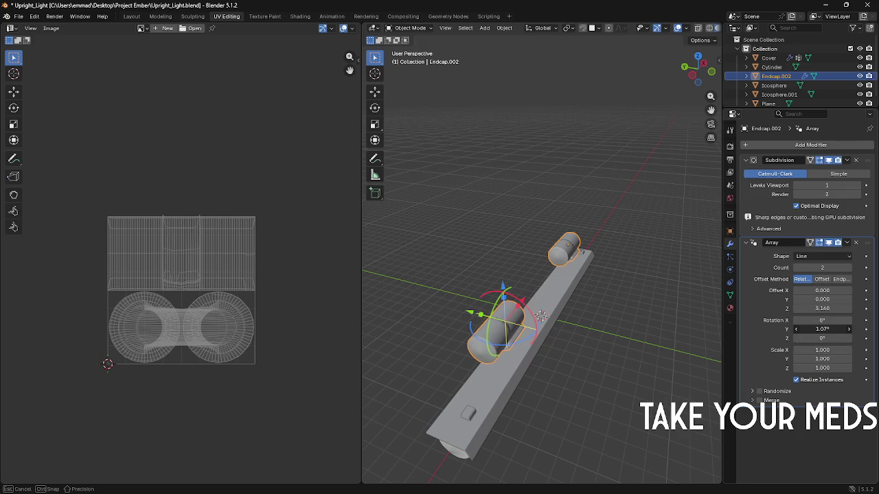
Step: Adjust the arrayed copy's Y rotation, resetting it to 0° and spinning it toward 180°
click(822, 329)
text(3)
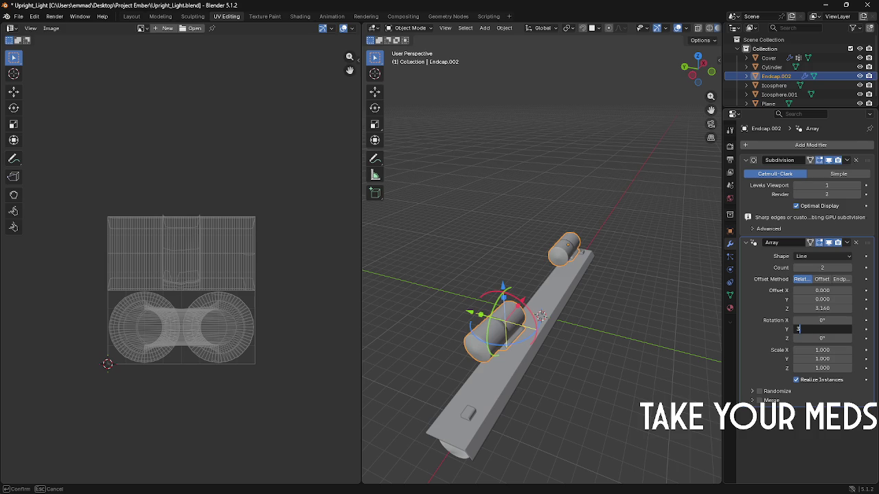
key(Return)
click(837, 329)
text(-360)
key(Return)
drag(805, 331, 776, 332)
middle_drag(543, 309, 527, 263)
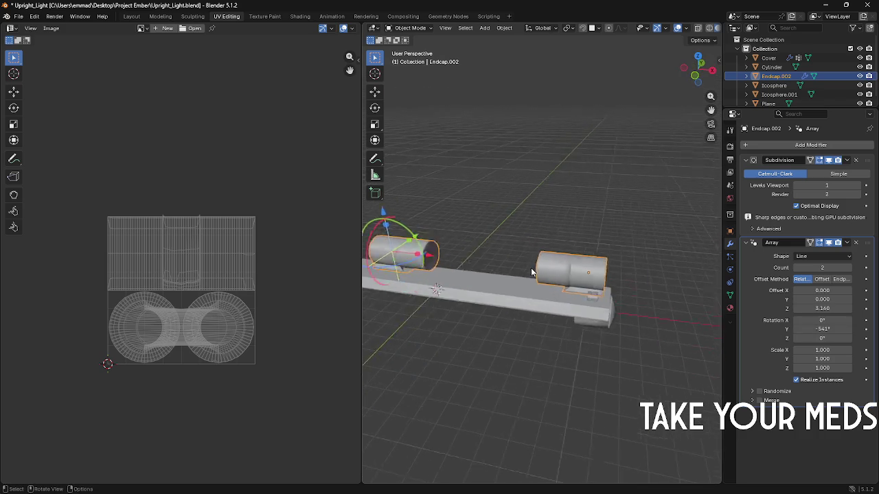
double_click(824, 330)
text(0)
key(Return)
mouse_move(824, 330)
mouse_down()
mouse_move(872, 329)
mouse_move(823, 332)
mouse_up()
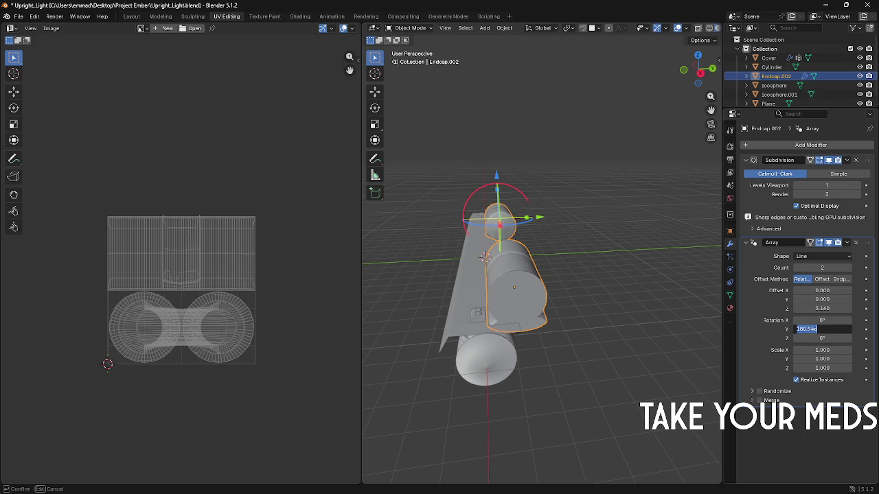
Step: Set the array's Z offset to 4.7 so the copy caps the bar's other end
mouse_move(441, 261)
middle_down()
mouse_move(504, 278)
mouse_move(618, 275)
middle_up()
scroll(503, 278, down, 3)
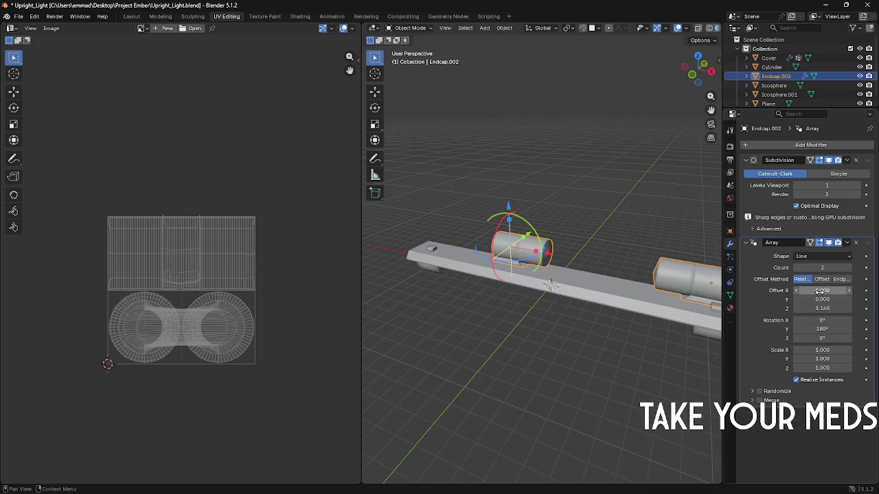
drag(822, 309, 851, 308)
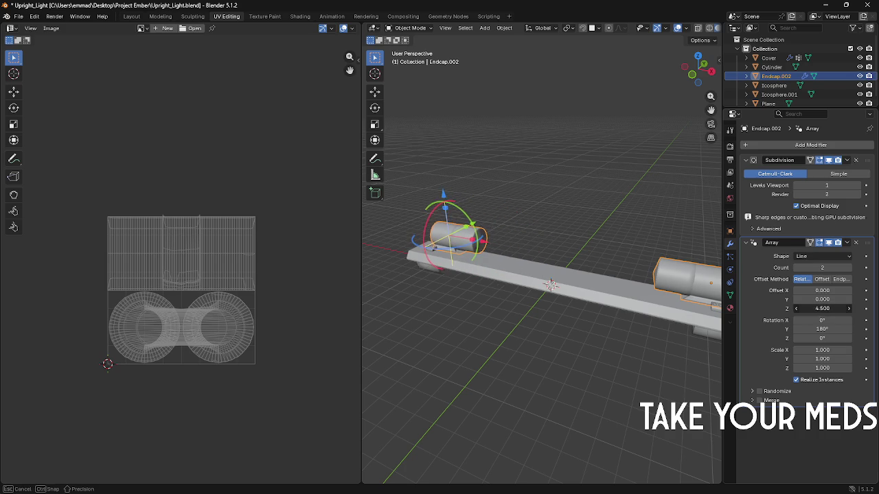
mouse_move(640, 260)
middle_down()
mouse_move(446, 193)
mouse_move(646, 229)
mouse_move(605, 234)
mouse_move(618, 237)
middle_up()
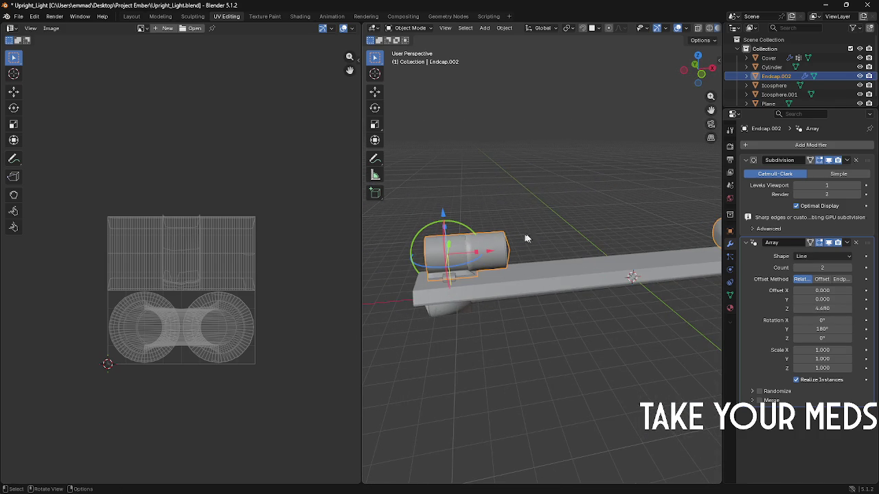
click(828, 309)
text(4)
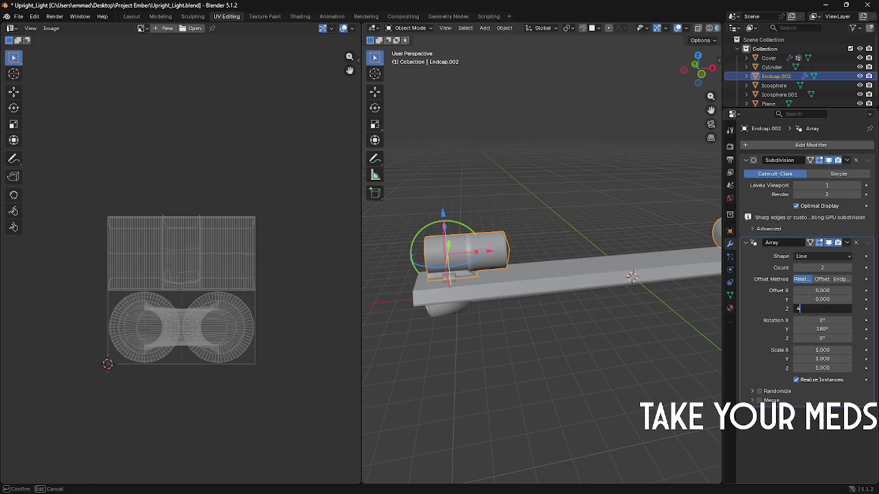
key(Return)
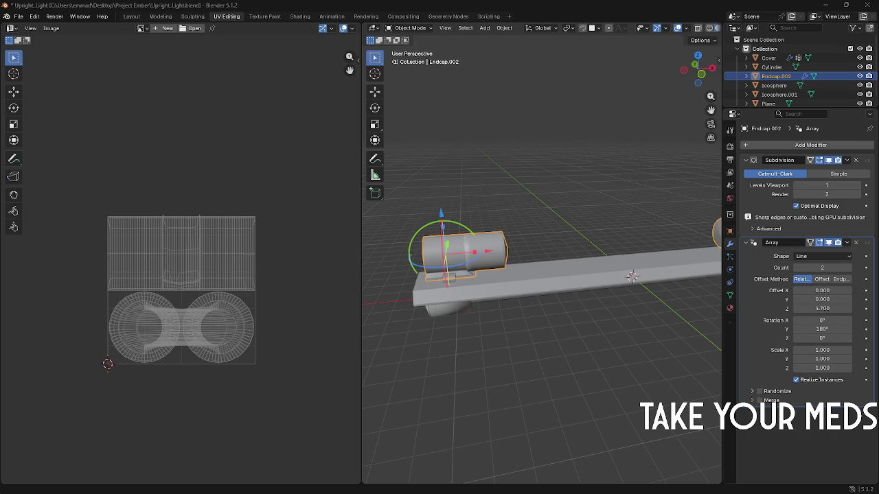
key(alt+Tab)
key(alt+Tab)
key(alt+Tab)
key(alt+Tab)
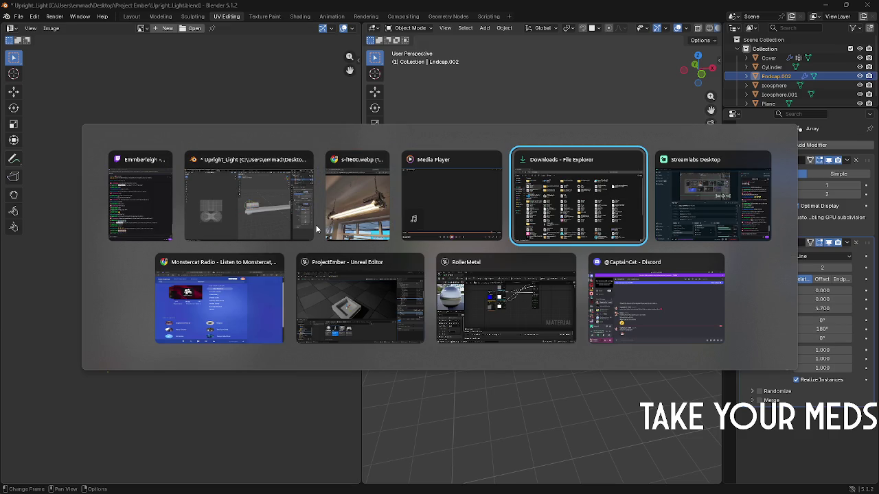
key(Escape)
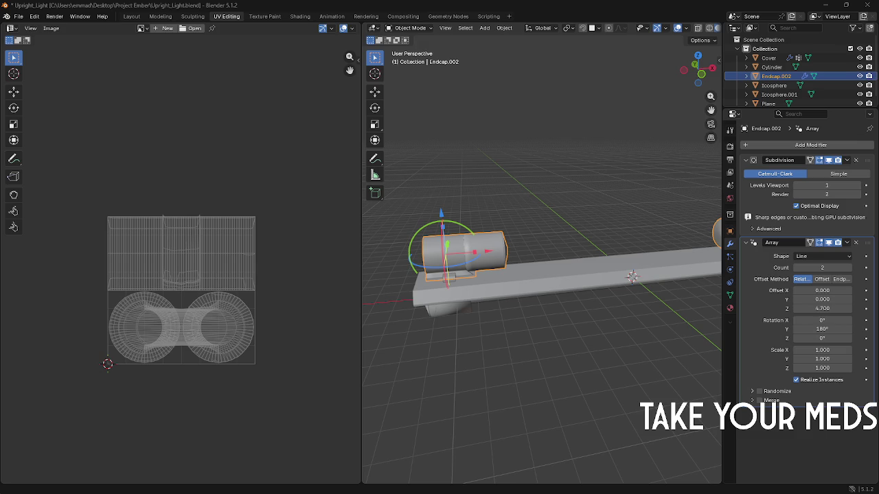
key(alt+Tab)
key(alt+Tab)
key(alt+Tab)
key(alt+Tab)
key(Escape)
key(alt+Tab)
key(Escape)
click(418, 292)
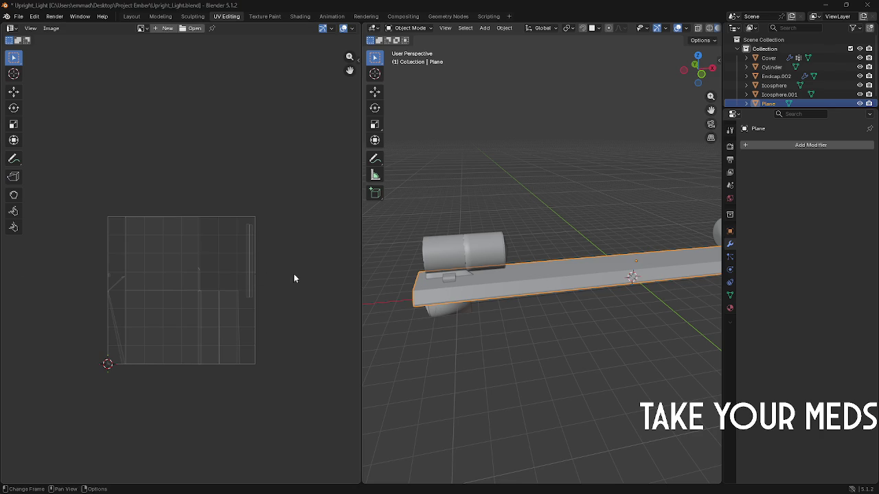
mouse_move(467, 330)
middle_down()
mouse_move(506, 276)
mouse_move(485, 287)
middle_up()
click(499, 284)
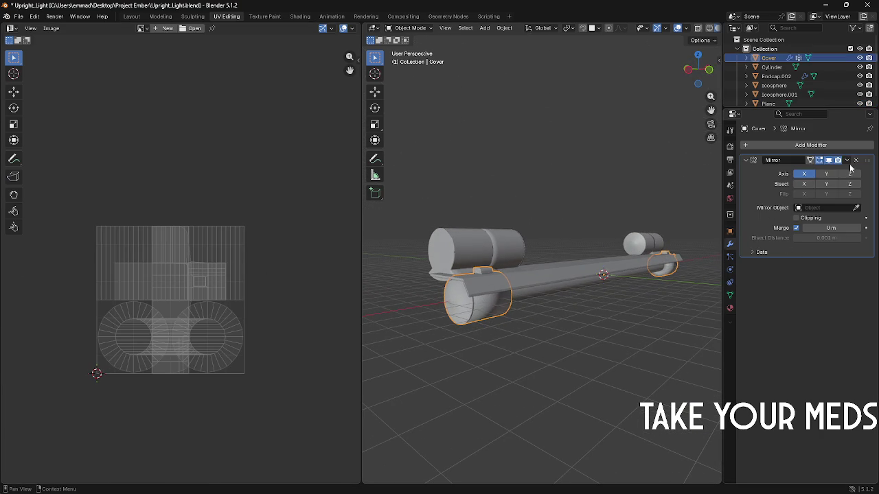
click(589, 196)
mouse_move(589, 195)
middle_down()
mouse_move(608, 212)
mouse_move(475, 290)
middle_up()
click(475, 290)
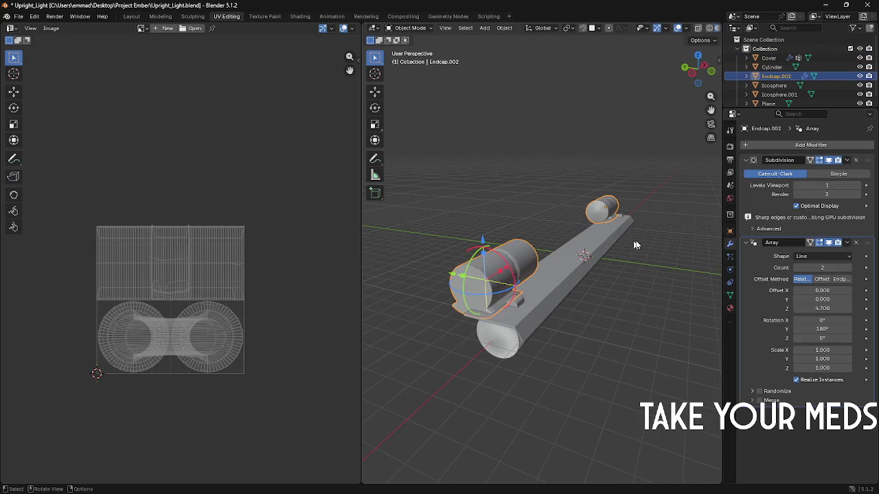
scroll(623, 254, up, 3)
mouse_move(623, 254)
middle_down()
mouse_move(569, 267)
mouse_move(535, 213)
mouse_move(615, 199)
mouse_move(631, 217)
mouse_move(642, 205)
middle_up()
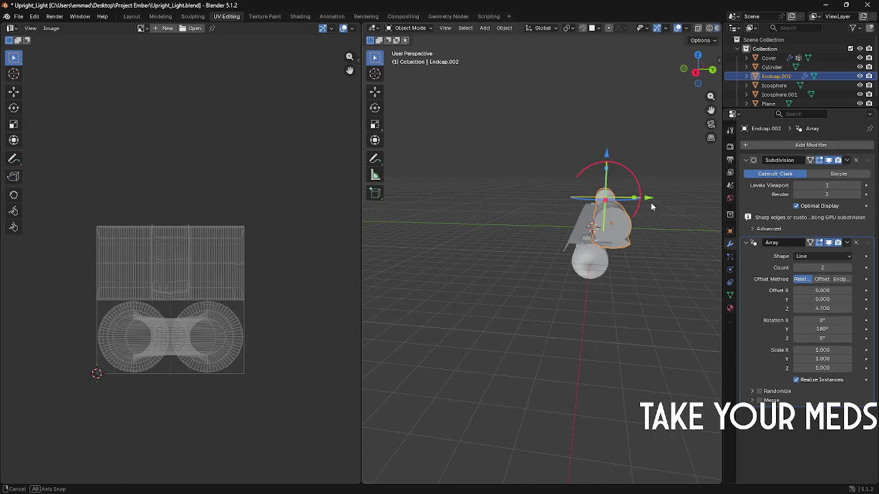
click(585, 236)
mouse_move(585, 237)
middle_down()
mouse_move(584, 246)
mouse_move(587, 223)
middle_up()
click(587, 222)
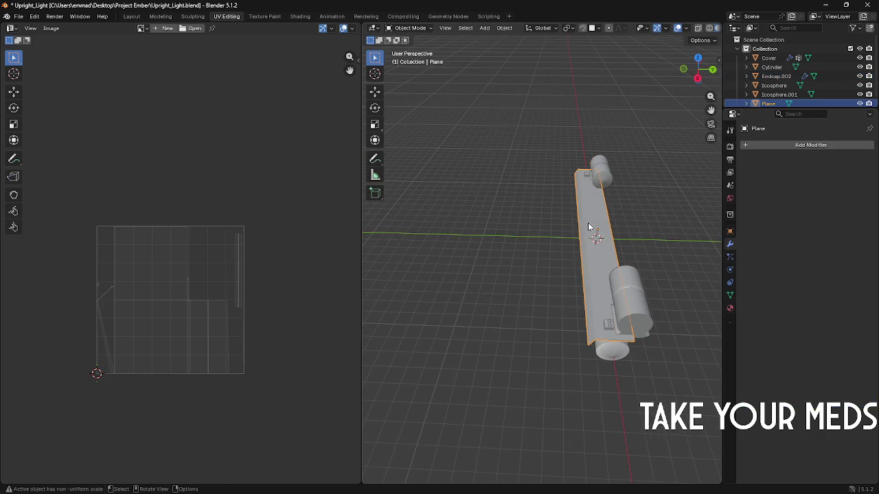
mouse_move(619, 190)
middle_down()
mouse_move(653, 219)
mouse_move(575, 232)
mouse_move(570, 247)
middle_up()
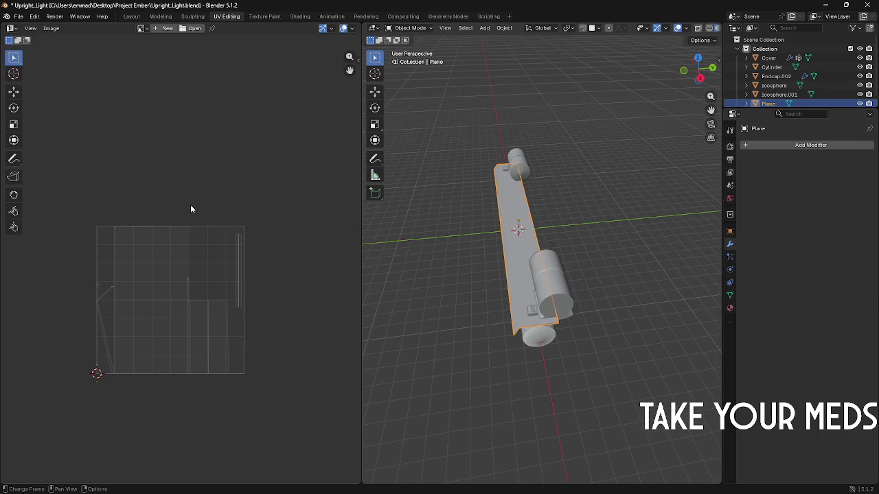
mouse_move(412, 296)
middle_down()
mouse_move(426, 284)
mouse_move(420, 278)
middle_up()
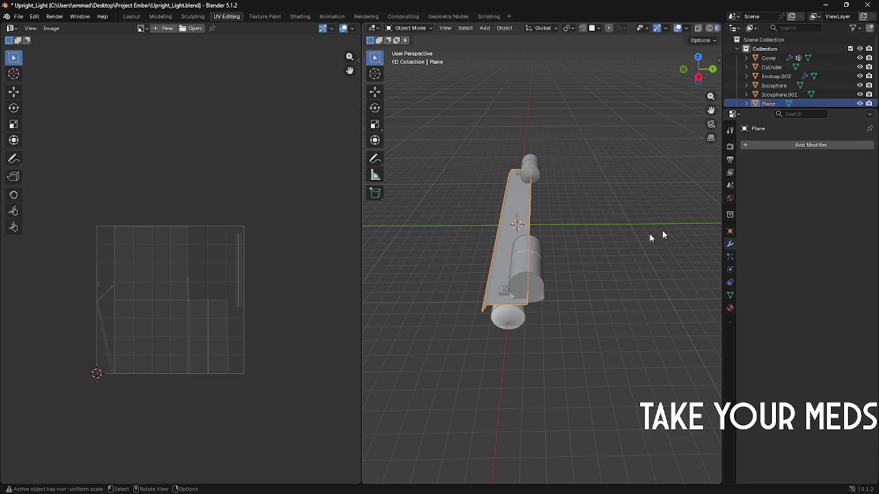
click(781, 145)
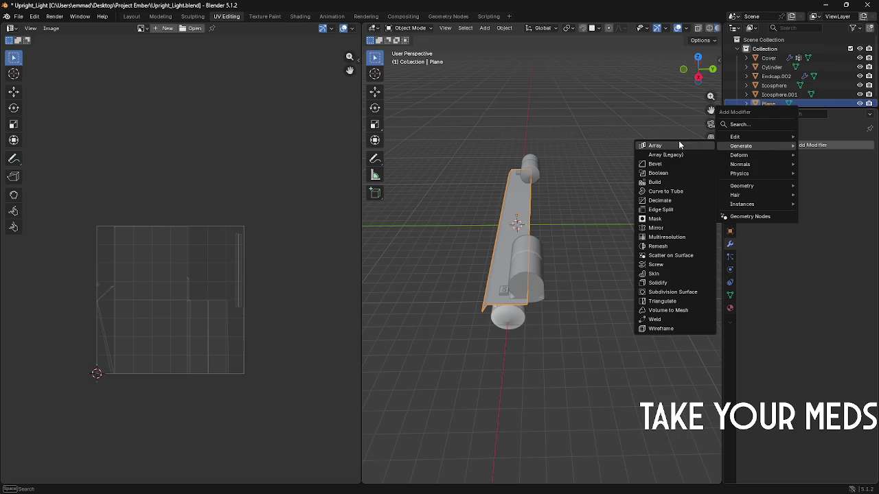
Step: Try a Mirror modifier on the bar along Y instead of X, then remove it
click(657, 228)
click(825, 174)
click(804, 175)
mouse_move(618, 206)
middle_down()
mouse_move(657, 190)
mouse_move(622, 177)
middle_up()
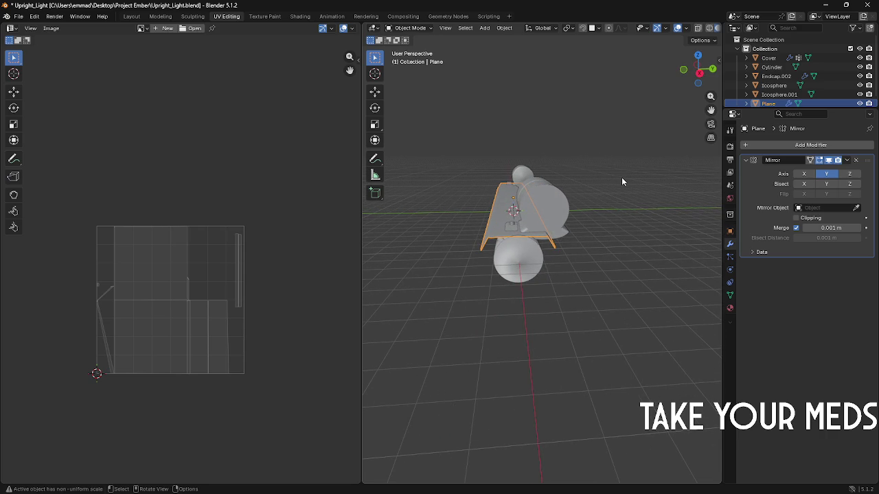
middle_drag(621, 177, 620, 181)
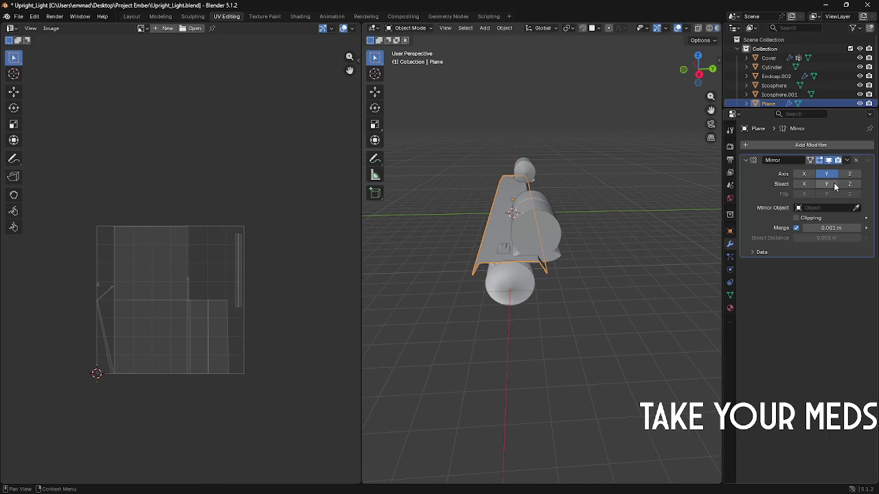
click(857, 161)
scroll(557, 199, up, 3)
Step: Extrude one long edge of the bar sideways along Y, then select the Cover with its sidebar shown
key(Tab)
mouse_move(557, 199)
middle_down()
mouse_move(505, 204)
mouse_move(534, 218)
mouse_move(554, 257)
mouse_move(460, 237)
middle_up()
click(555, 255)
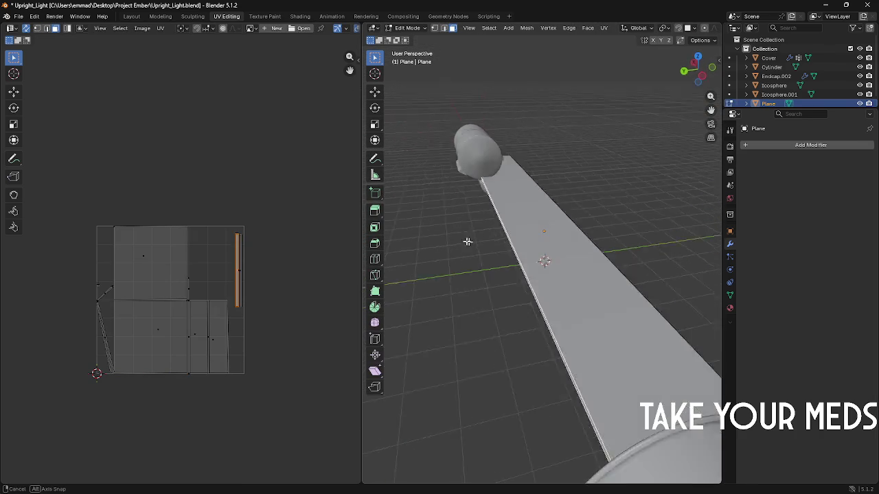
key(e)
key(z)
key(z)
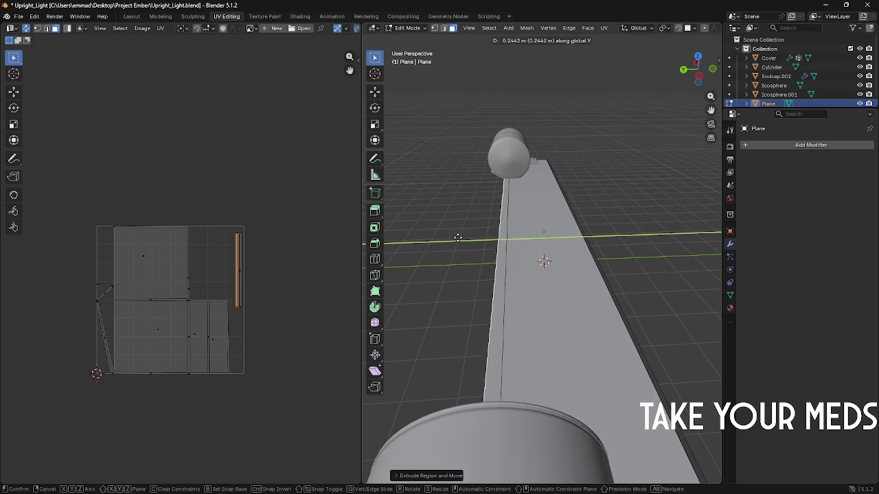
key(x)
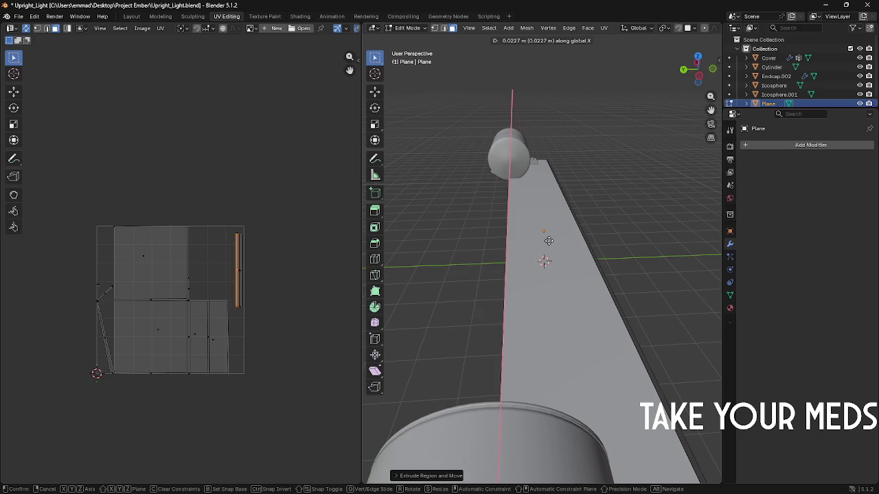
key(y)
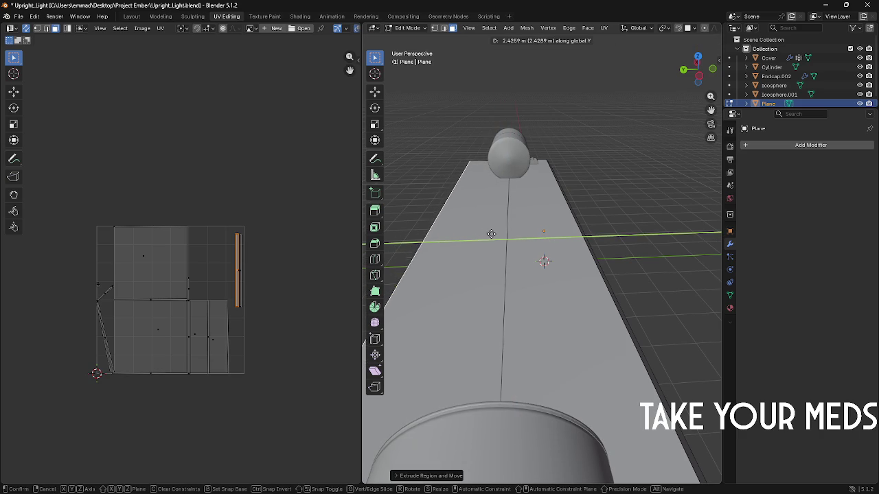
click(506, 234)
mouse_move(507, 234)
middle_down()
mouse_move(662, 221)
mouse_move(563, 233)
middle_up()
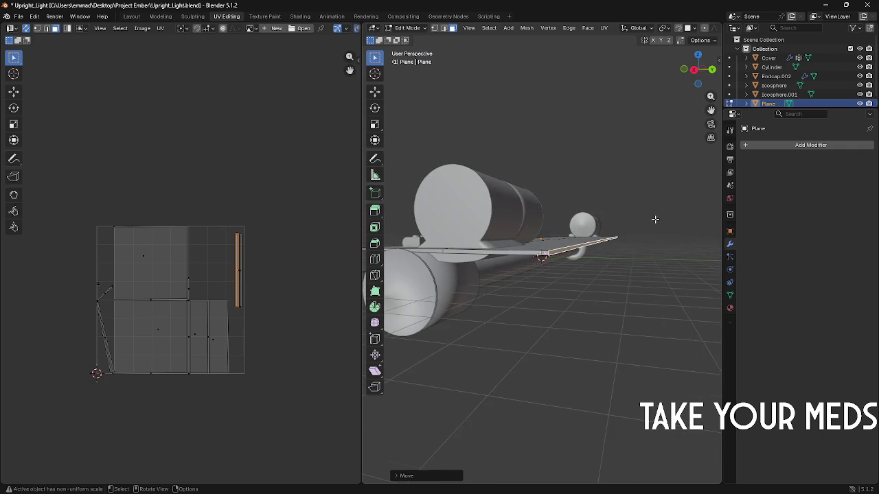
key(Tab)
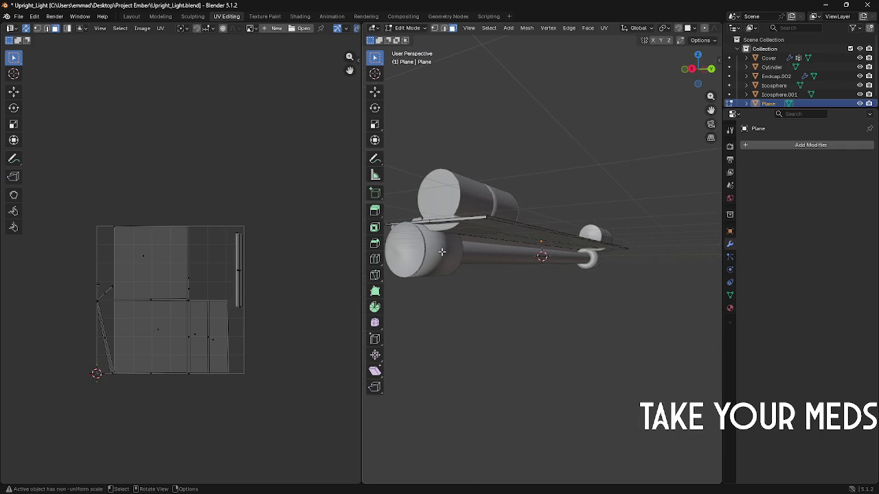
click(441, 252)
key(n)
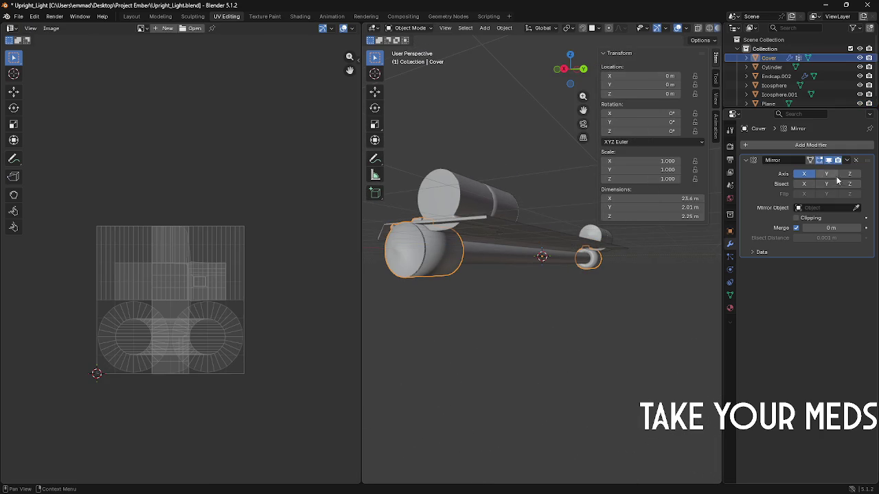
Step: Add a second Mirror modifier and settle the first Mirror on the X axis only
click(817, 144)
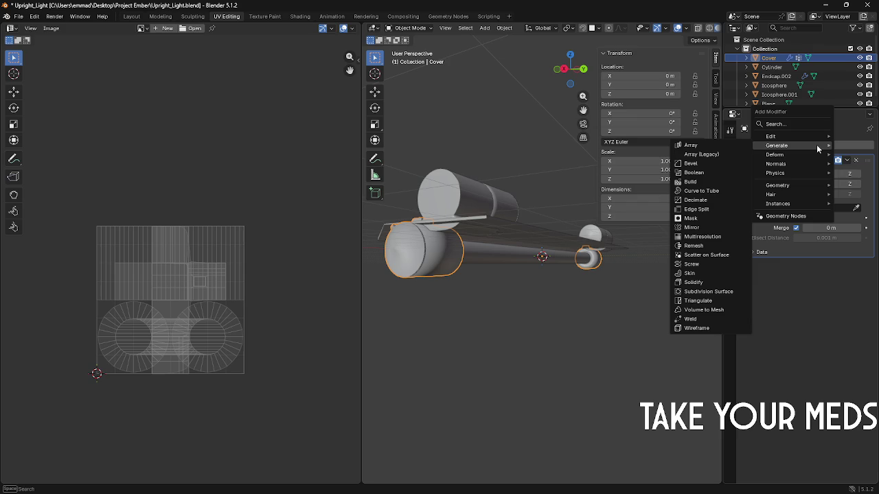
click(688, 228)
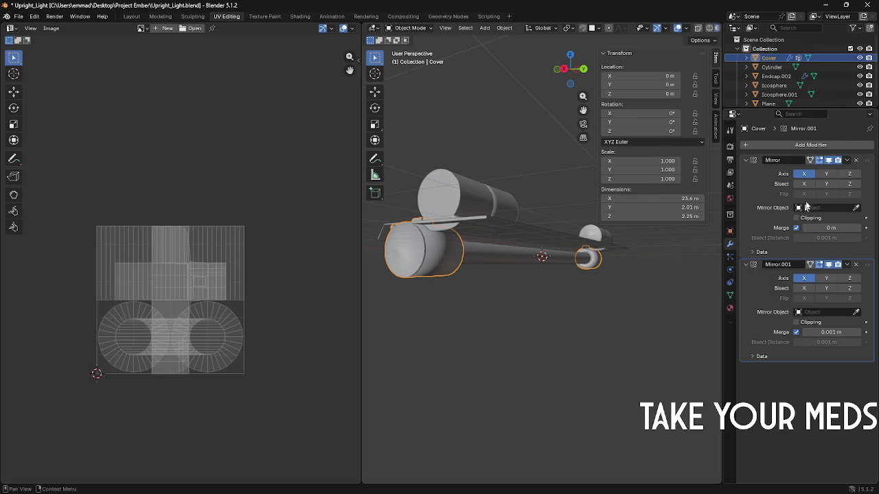
click(849, 174)
click(804, 175)
click(804, 175)
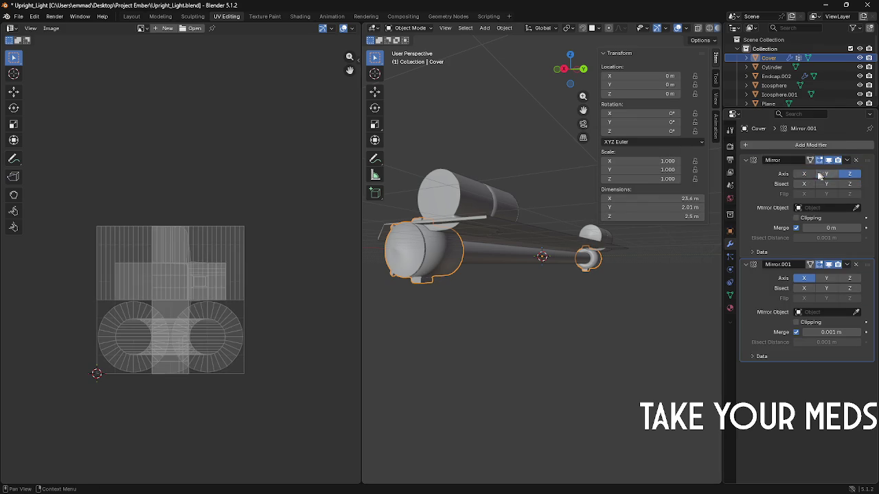
click(802, 184)
click(802, 184)
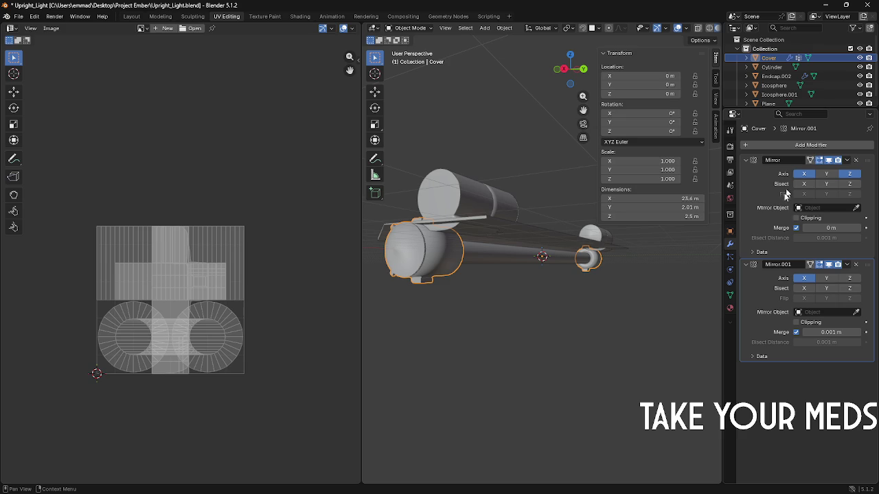
click(804, 175)
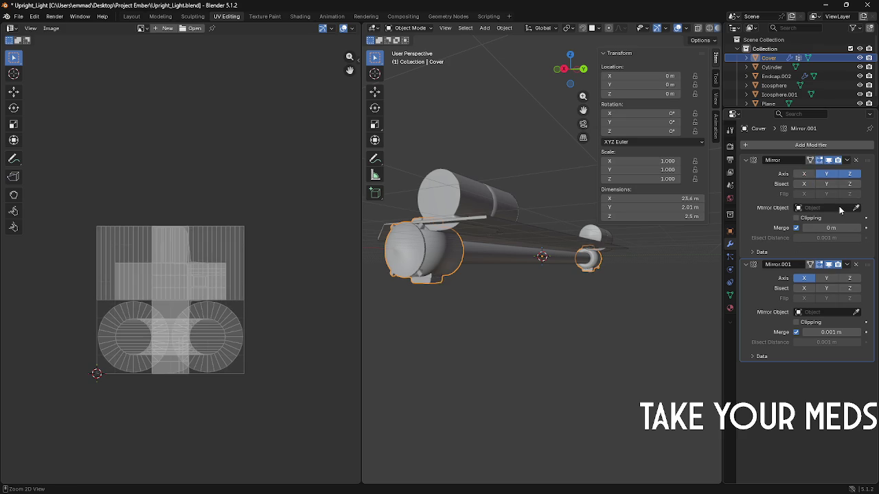
click(804, 175)
click(849, 175)
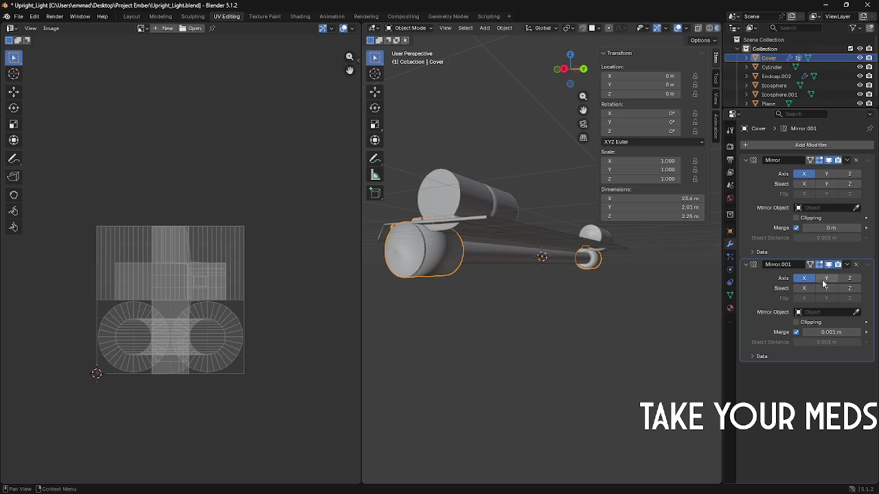
Step: Try the second Mirror on the Y axis, then delete Mirror.001
click(801, 278)
click(849, 278)
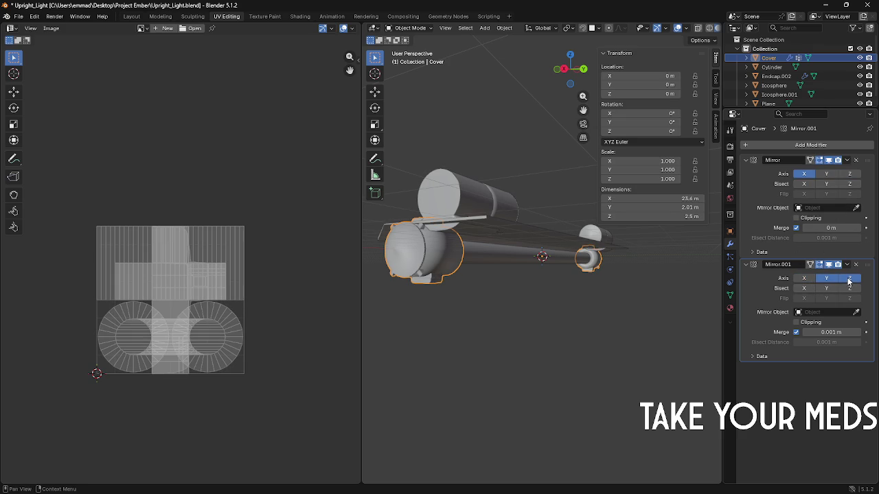
click(849, 278)
click(827, 278)
click(855, 265)
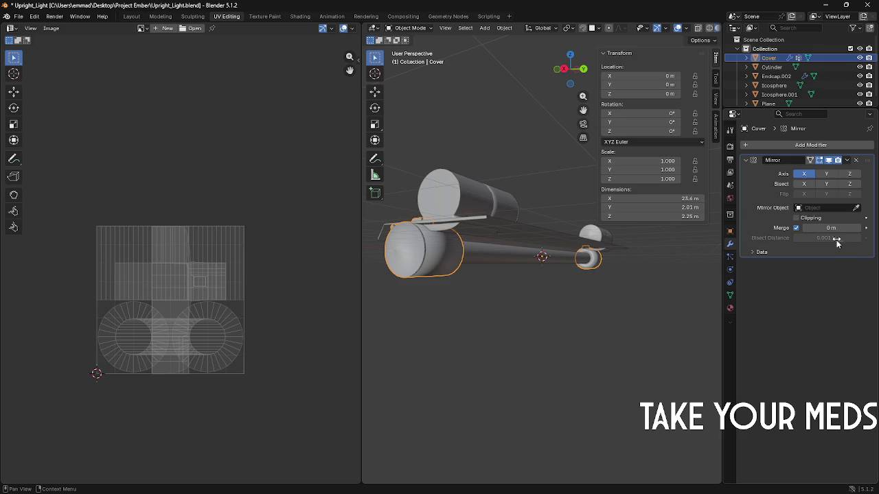
Step: Add an Array modifier to the Cover with count 2 and relative offset X 1.2
click(773, 145)
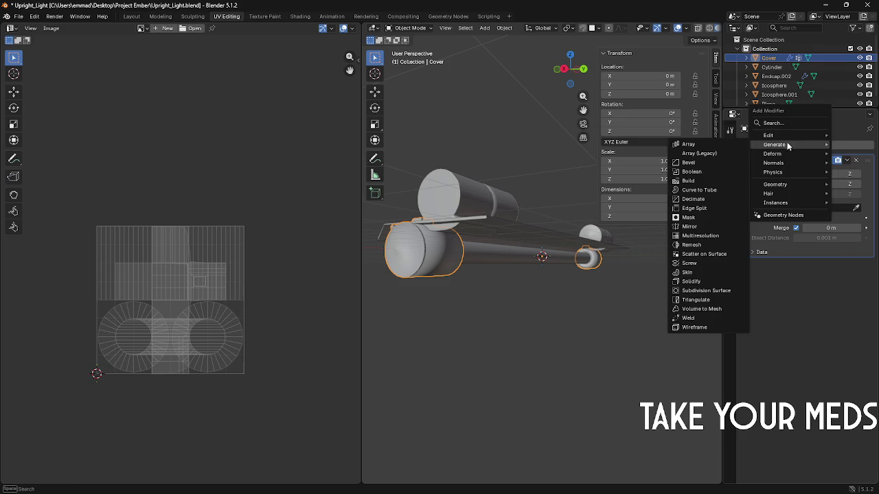
click(689, 144)
scroll(585, 176, down, 2)
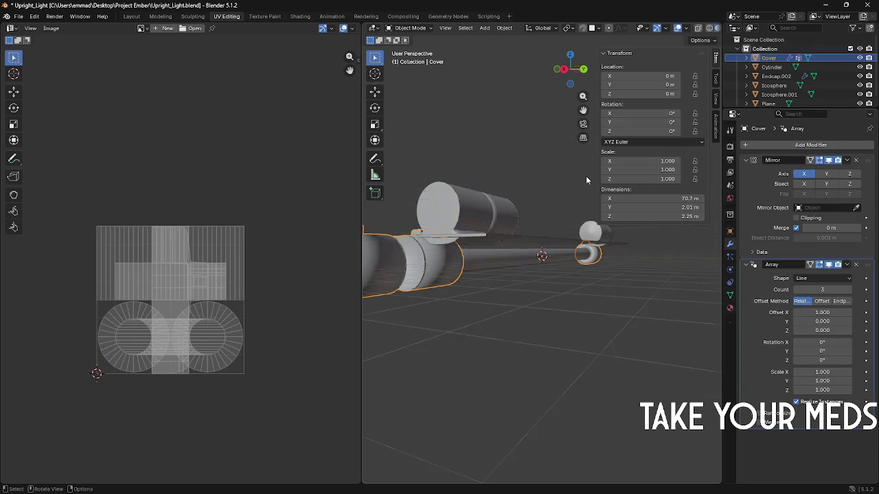
scroll(586, 175, down, 2)
mouse_move(580, 204)
middle_down()
mouse_move(537, 216)
mouse_move(638, 206)
middle_up()
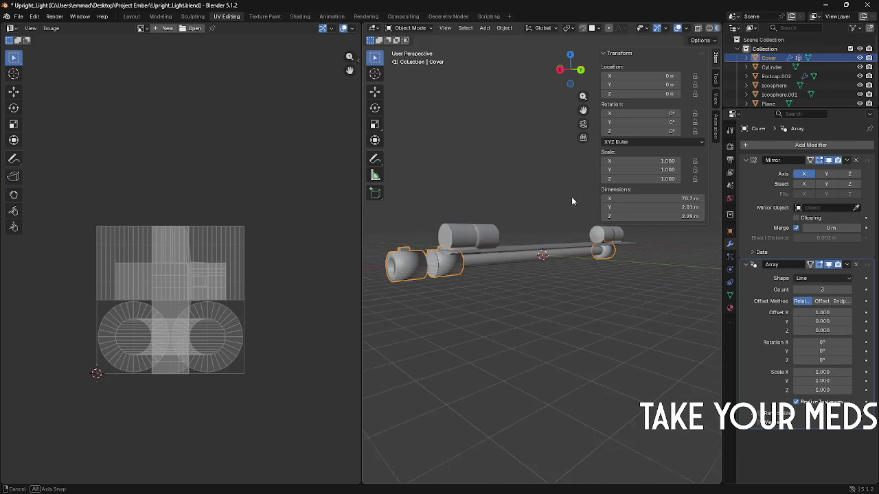
click(796, 290)
mouse_move(821, 312)
mouse_down()
mouse_move(835, 312)
mouse_move(822, 312)
mouse_up()
Step: Undo the Array modifier, then paste a duplicate of the Cover and move it along Y
key(ctrl+z)
key(ctrl+z)
key(ctrl+z)
key(ctrl+c)
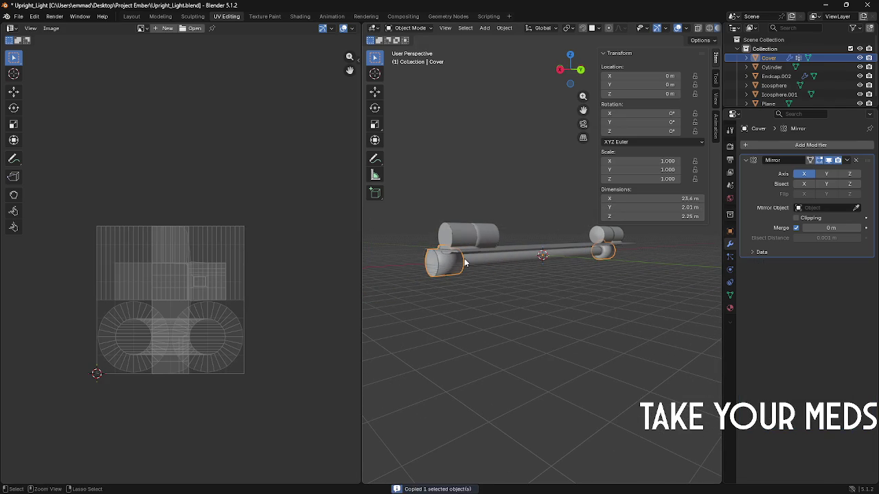
key(ctrl+v)
key(g)
key(x)
key(y)
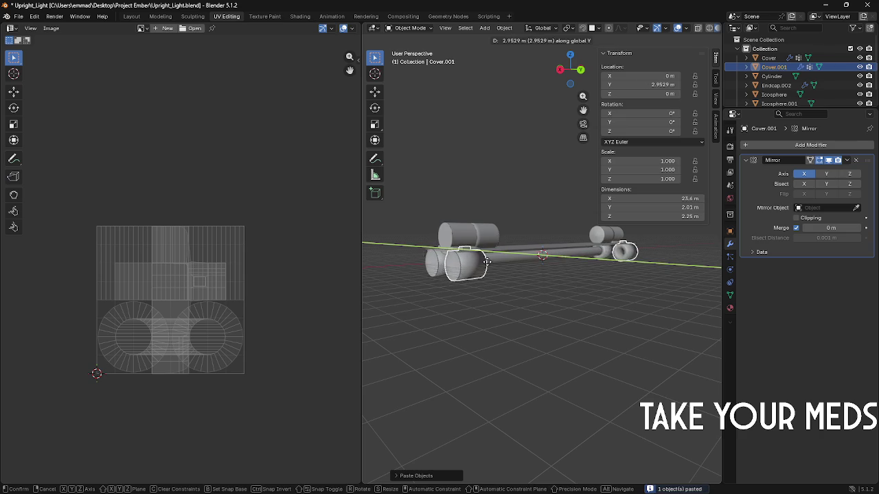
click(495, 259)
Step: Reposition the duplicate cover along Y, then delete it and reselect the original Cover
scroll(536, 258, up, 5)
middle_drag(536, 257, 556, 268)
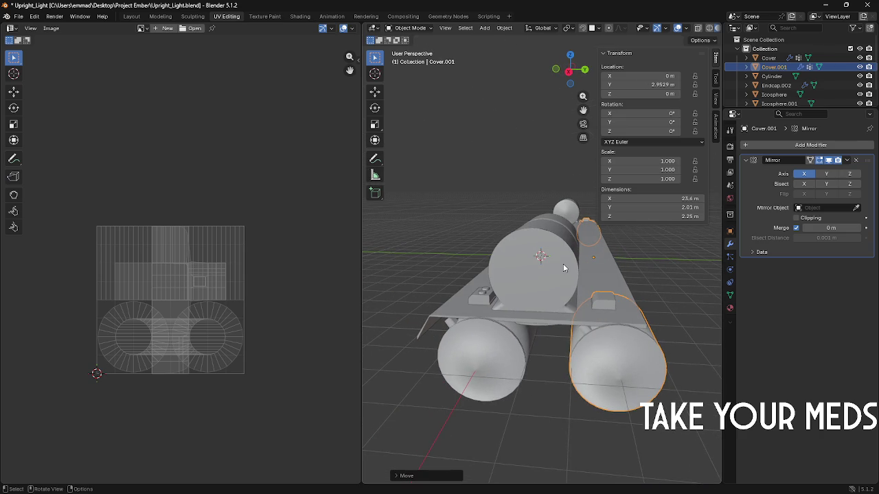
middle_drag(563, 264, 639, 274)
key(g)
key(y)
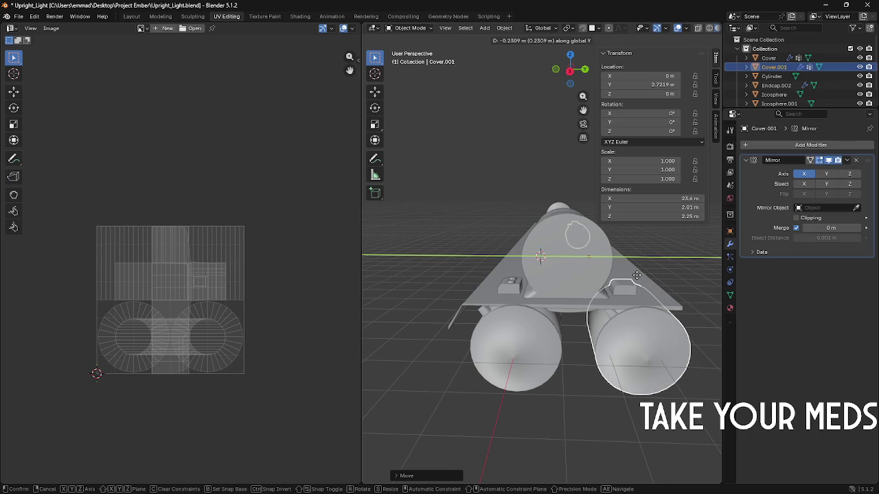
click(637, 275)
middle_drag(637, 275, 624, 274)
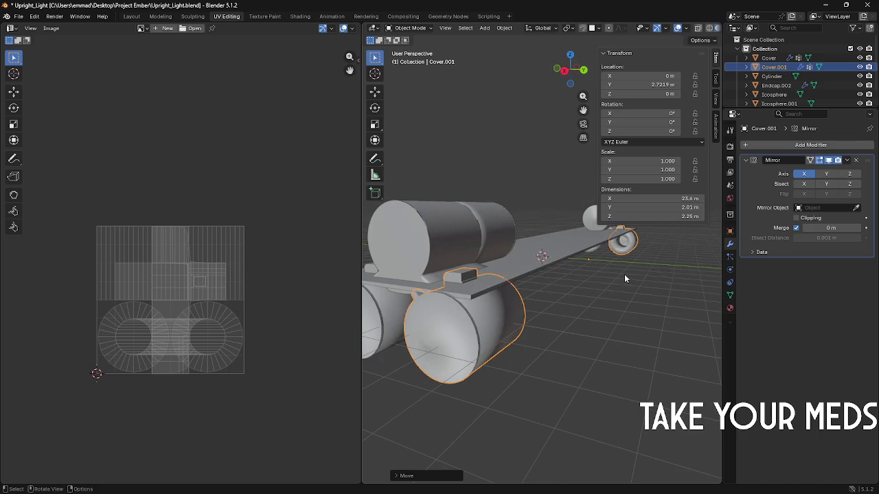
key(Delete)
click(531, 256)
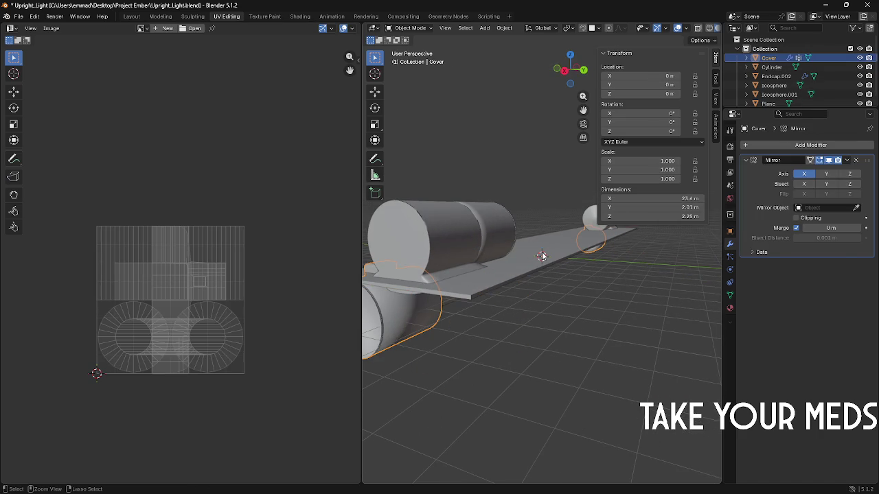
Step: In the plate's Edit Mode, select all of its geometry and copy it
click(542, 256)
click(543, 257)
key(Tab)
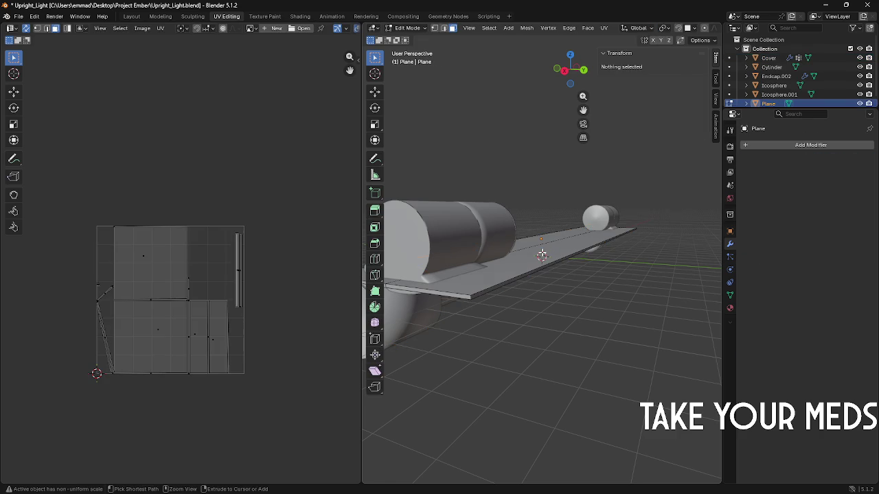
click(542, 256)
middle_drag(542, 255, 554, 256)
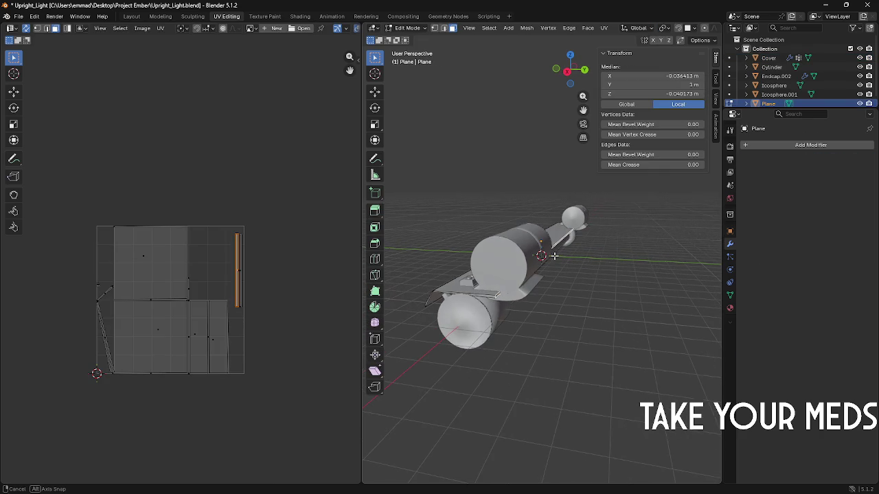
key(a)
key(ctrl+c)
right_click(553, 256)
key(Escape)
right_click(554, 254)
key(Escape)
mouse_move(555, 254)
middle_down()
mouse_move(576, 239)
mouse_move(501, 212)
mouse_move(568, 240)
middle_up()
Step: Paste the plate copy in Object Mode, shift it along Z and rotate it about Z
key(Tab)
key(ctrl+v)
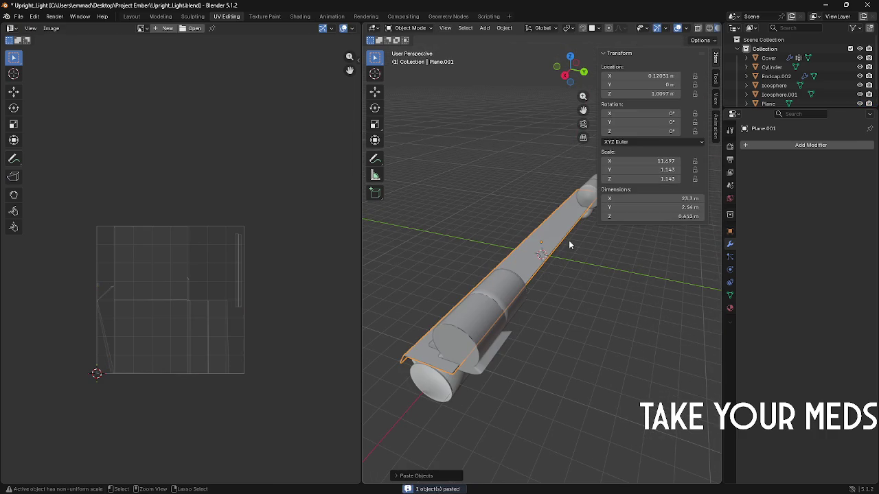
key(g)
key(z)
key(y)
click(603, 252)
text(rz90)
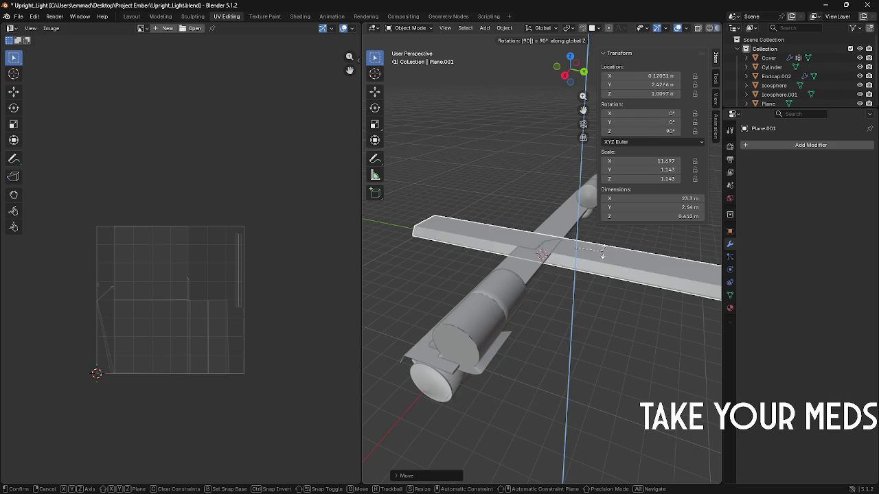
text(180)
key(Return)
Step: Slide the pasted plate along X so it sits beside the cover
middle_drag(603, 251, 549, 254)
key(x)
middle_drag(489, 270, 565, 254)
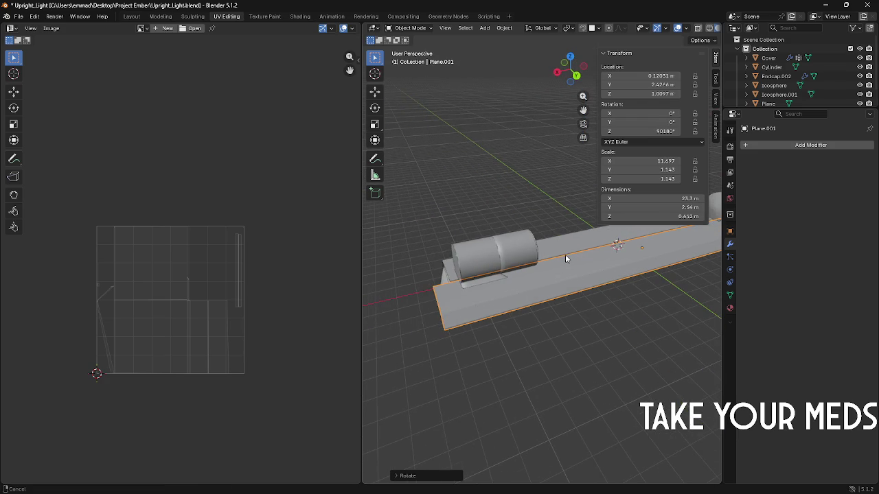
middle_drag(488, 260, 579, 262)
key(g)
click(532, 263)
scroll(553, 261, up, 5)
key(x)
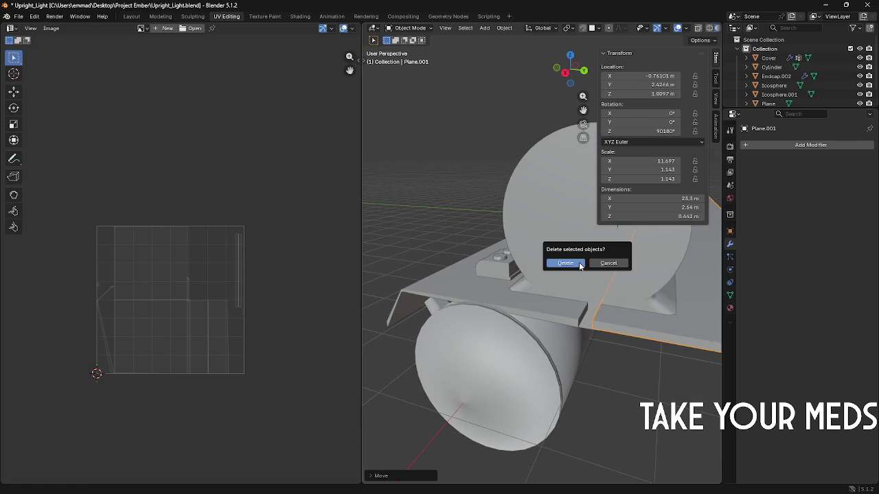
key(Escape)
key(g)
key(y)
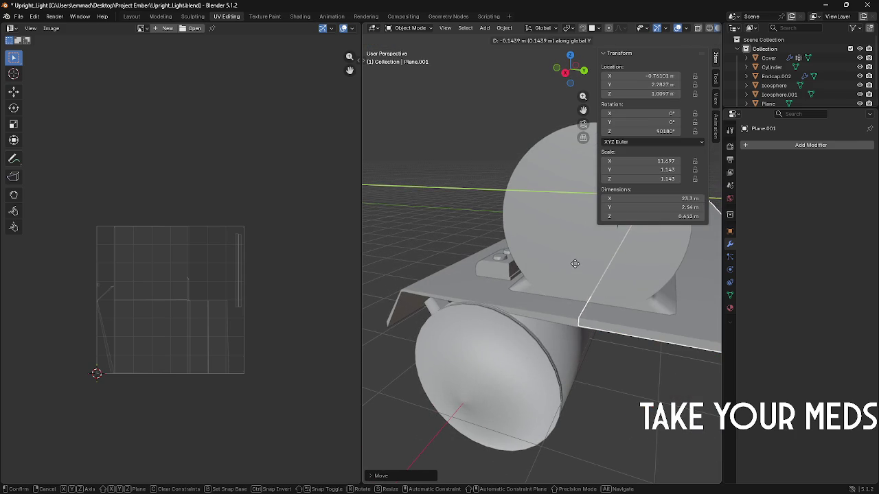
key(x)
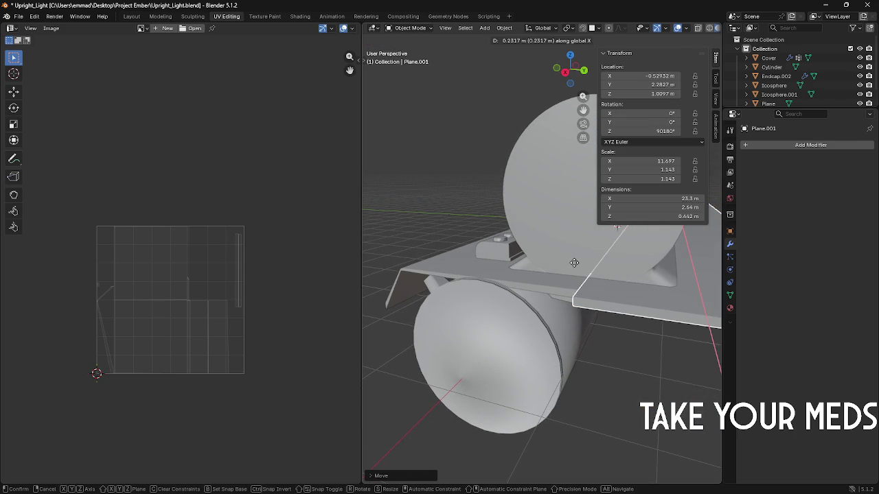
click(574, 262)
middle_drag(574, 262, 641, 274)
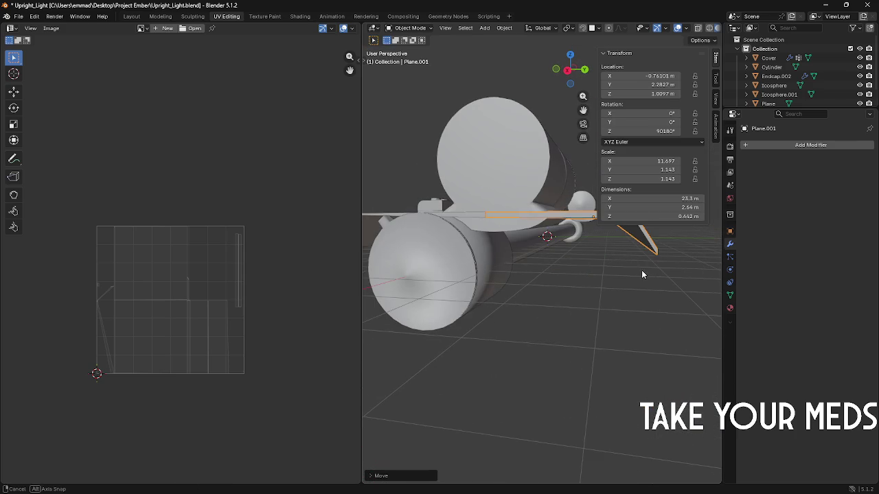
click(492, 250)
Step: Duplicate the cover and move the copy along Y to 2.6199 m
key(ctrl+c)
key(ctrl+v)
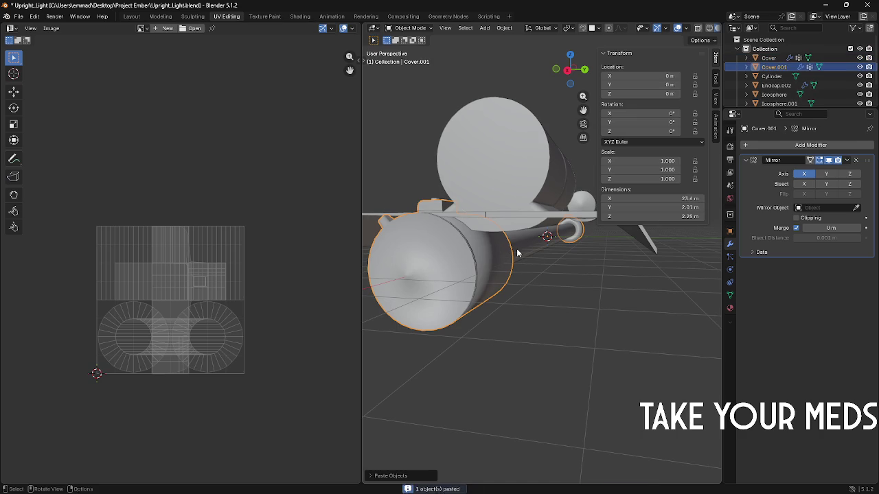
key(g)
key(y)
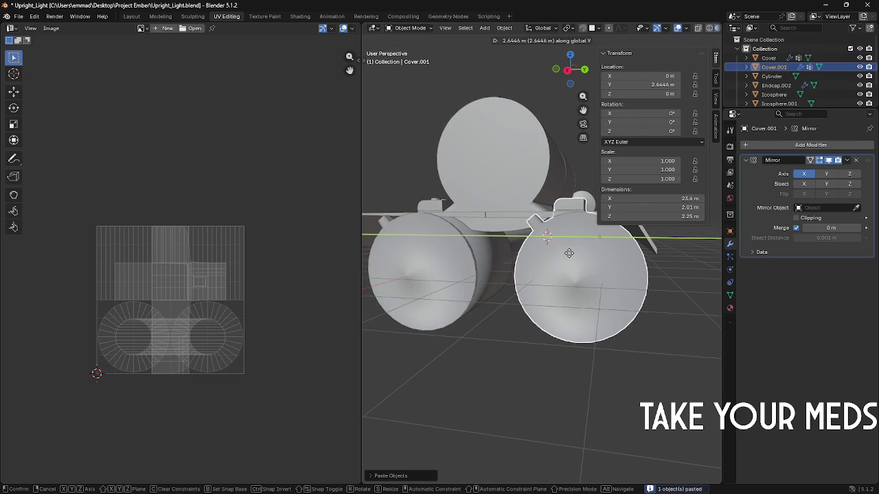
click(572, 255)
mouse_move(572, 255)
middle_down()
mouse_move(579, 282)
mouse_move(582, 273)
middle_up()
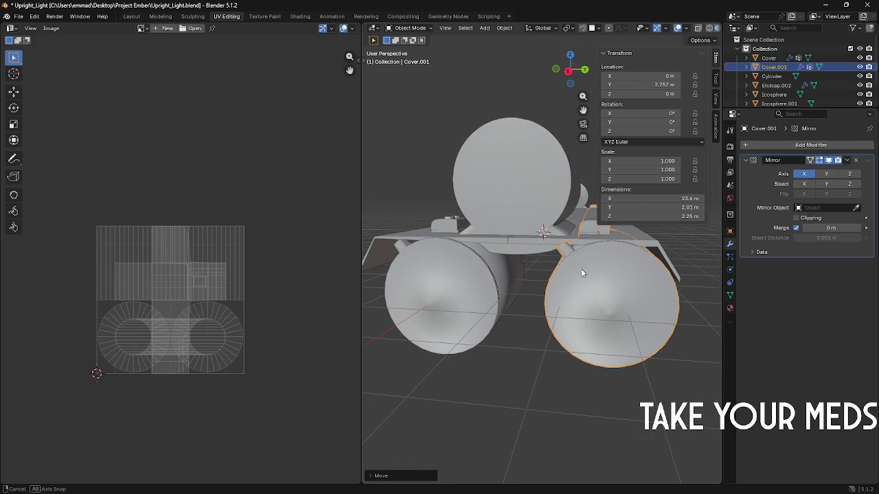
key(g)
key(y)
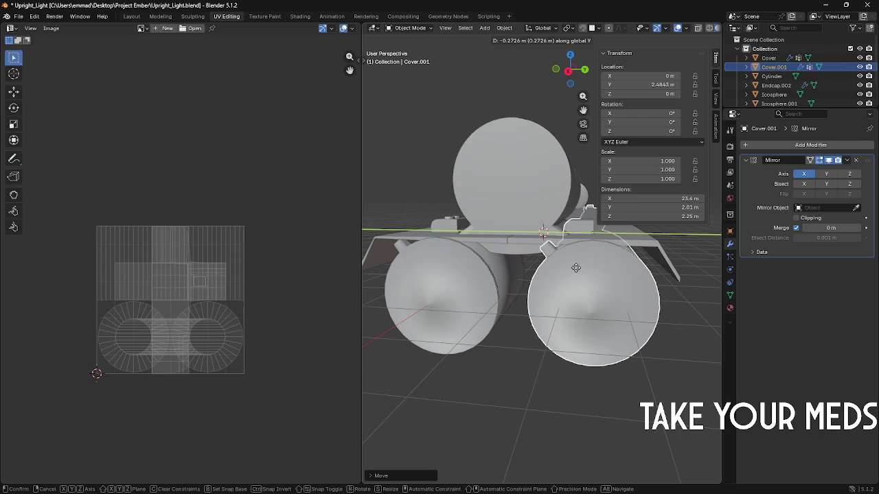
click(578, 268)
mouse_move(579, 267)
middle_down()
mouse_move(680, 274)
mouse_move(403, 245)
mouse_move(522, 268)
middle_up()
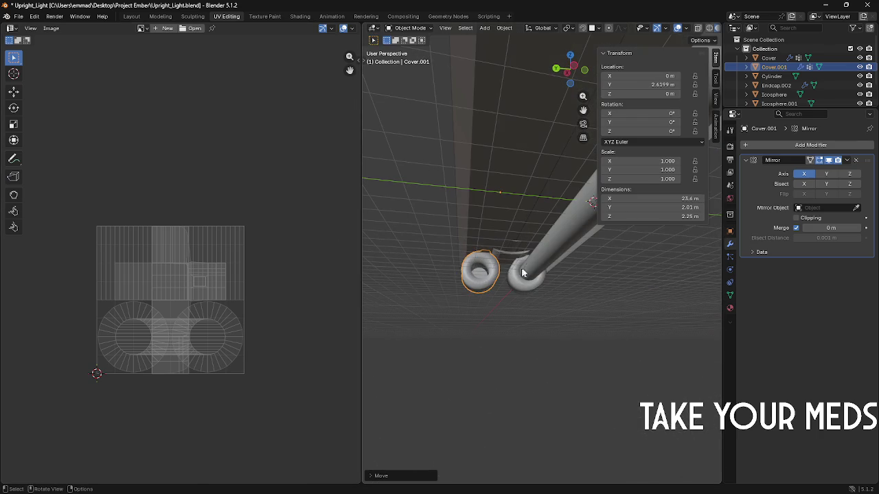
Step: Duplicate the rod cylinder and move the copy about 2.66 m along Y
click(537, 270)
key(ctrl+c)
key(ctrl+v)
key(g)
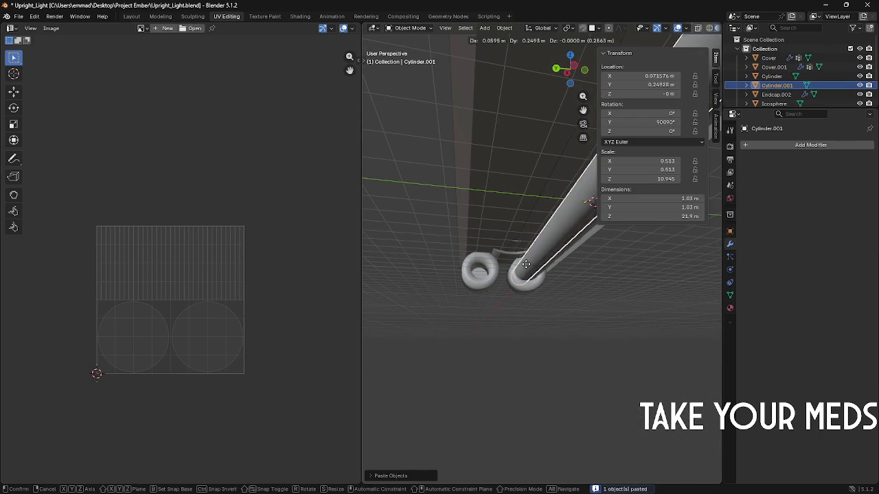
key(y)
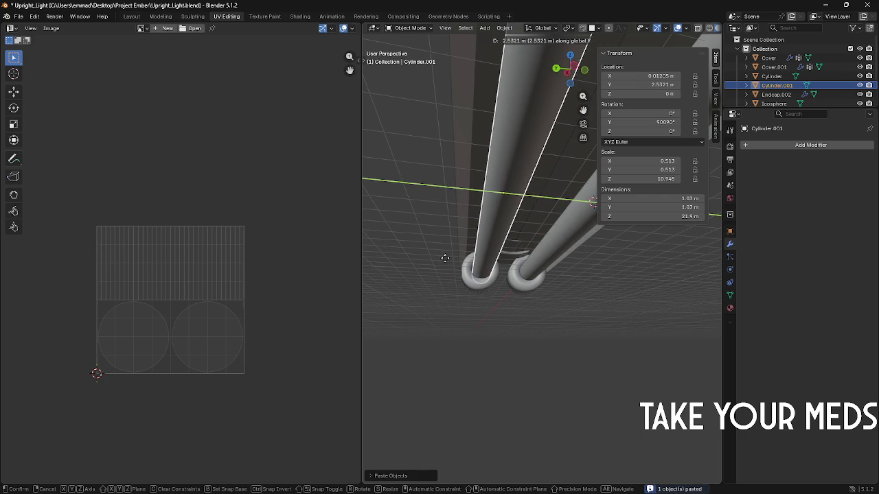
click(440, 258)
mouse_move(439, 258)
middle_down()
mouse_move(478, 279)
mouse_move(441, 268)
middle_up()
scroll(441, 267, up, 2)
key(Tab)
key(alt+a)
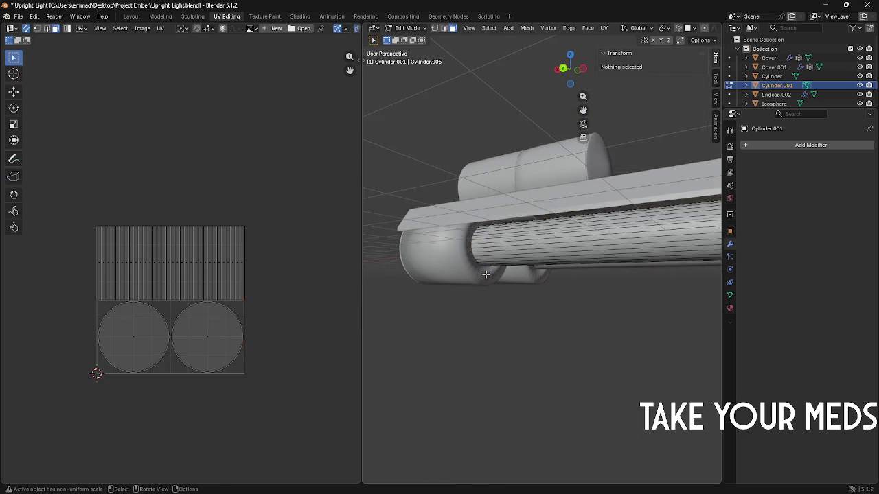
scroll(444, 277, up, 2)
key(Tab)
click(439, 279)
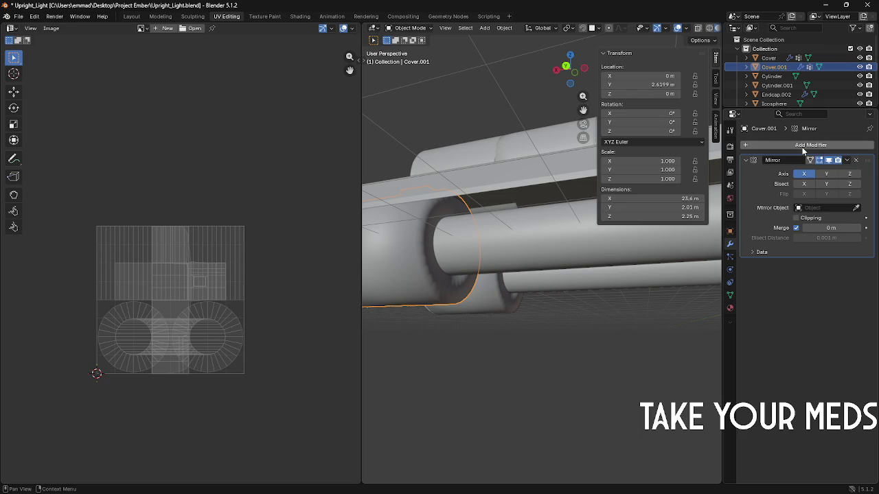
key(alt+Tab)
key(alt+Tab)
key(alt+Tab)
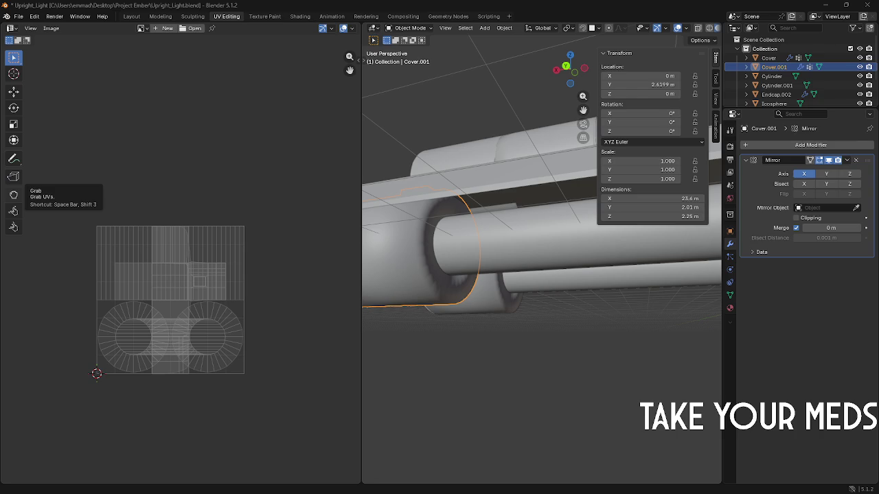
Step: Fill the open end ring of Cover.001 with faces
middle_drag(467, 288, 431, 278)
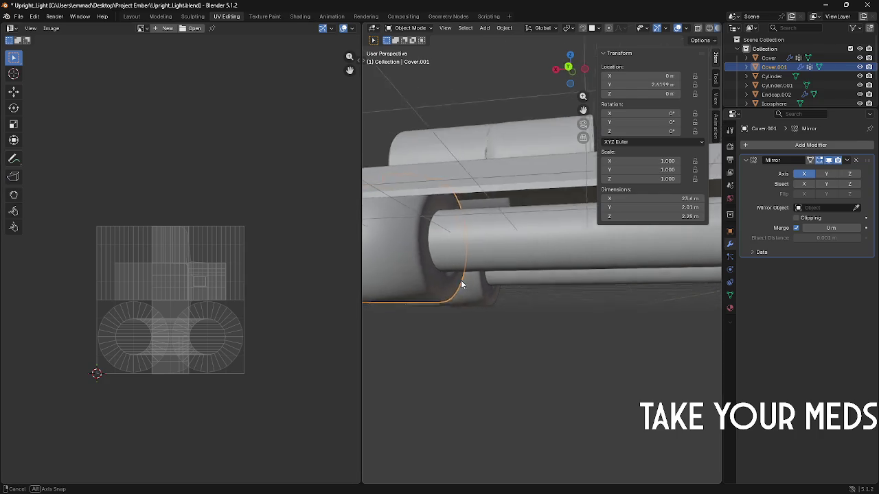
key(Tab)
scroll(431, 278, up, 2)
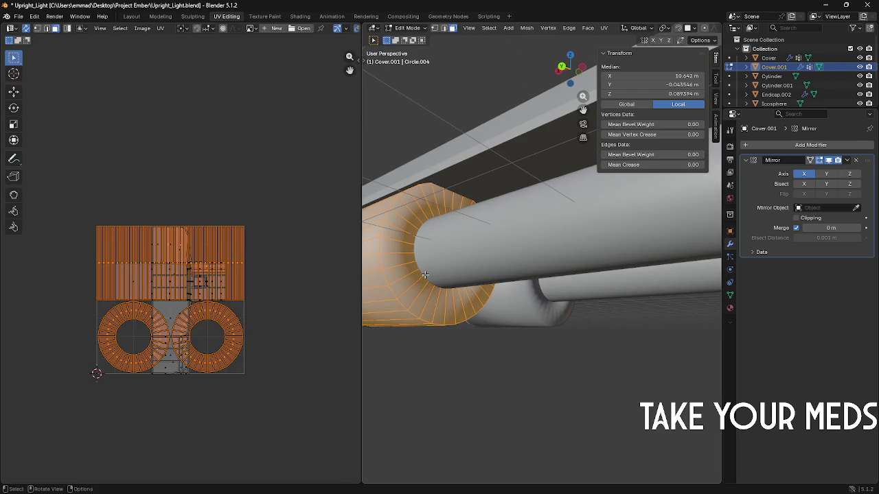
key(F3)
text(fill)
key(Return)
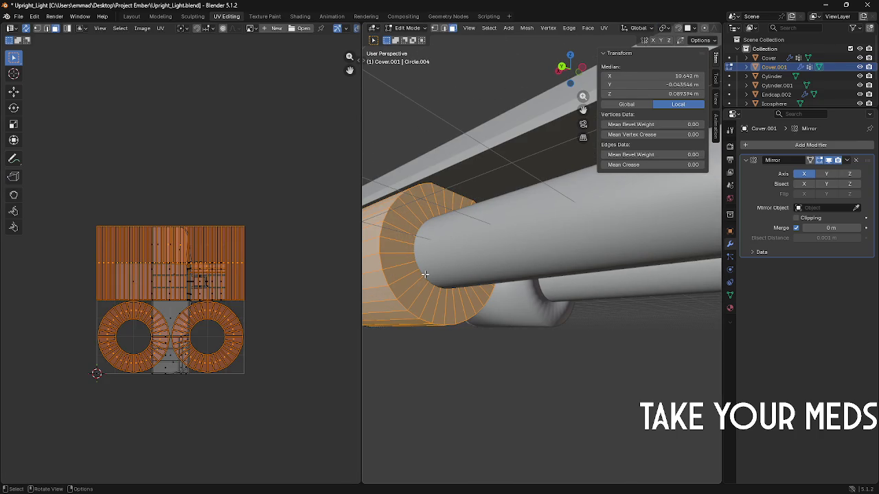
key(Tab)
Step: Select the Cover object and search the command menu for 'fur'
middle_drag(425, 274, 481, 314)
click(525, 306)
key(F3)
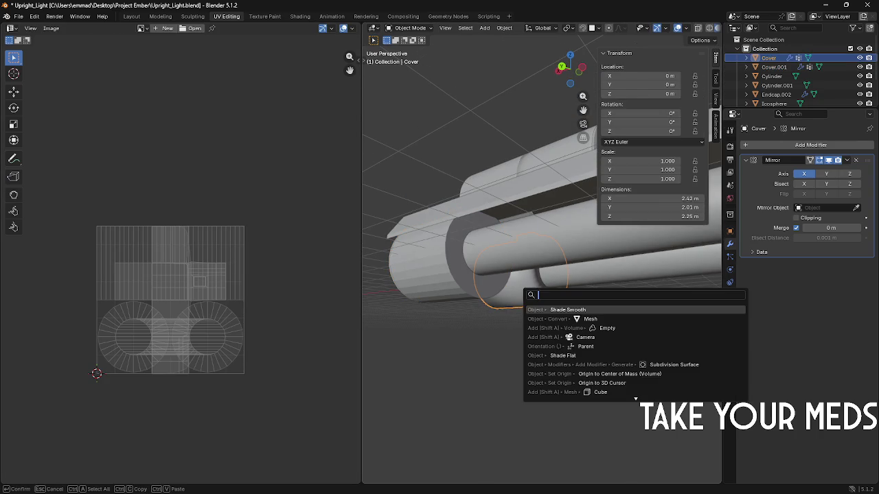
text(fur)
click(556, 309)
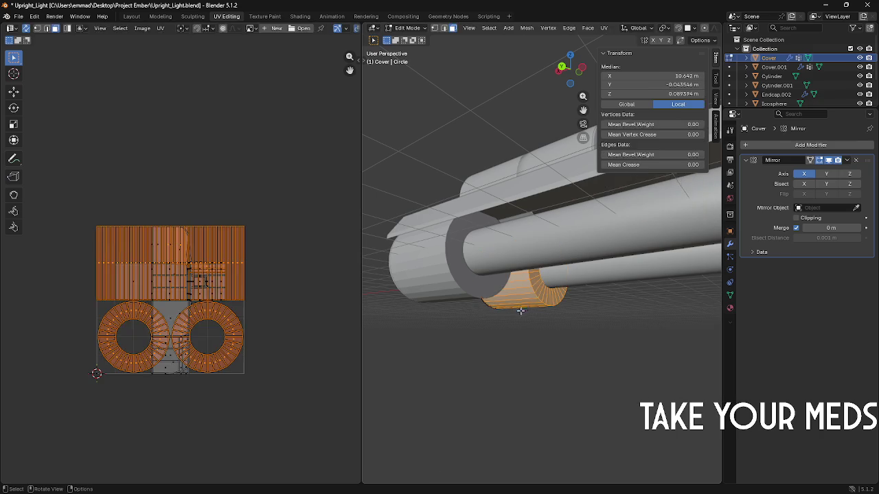
middle_drag(503, 328, 539, 359)
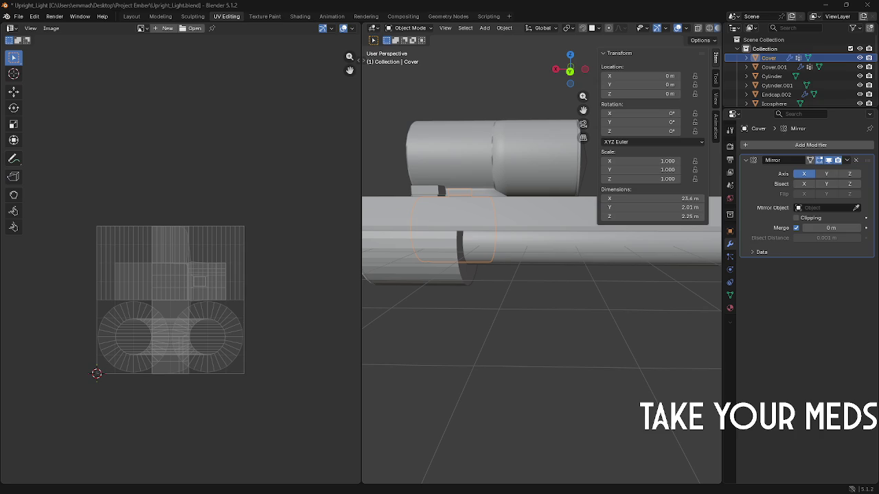
key(alt+Tab)
key(alt+Tab)
key(Escape)
key(alt+Tab)
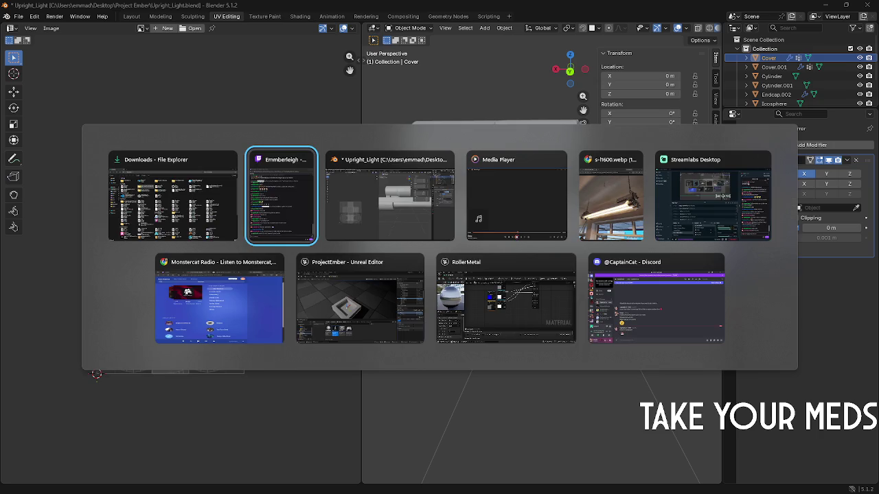
key(Escape)
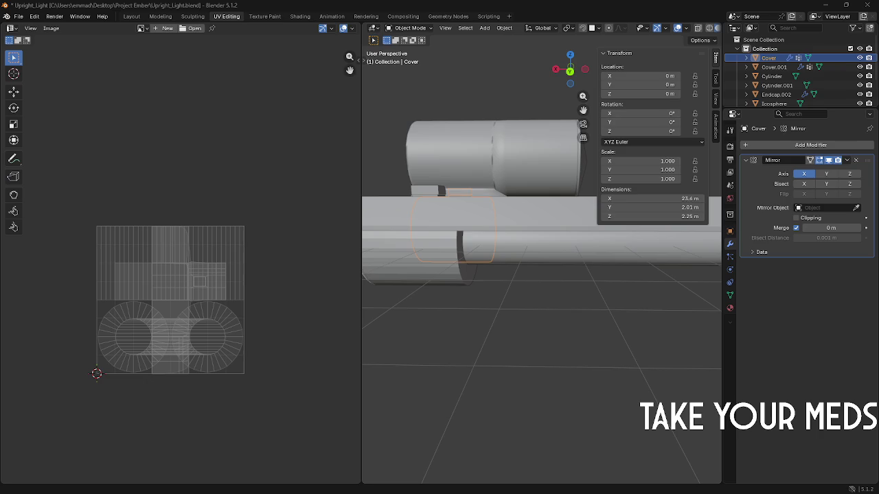
key(super)
text(d)
key(Escape)
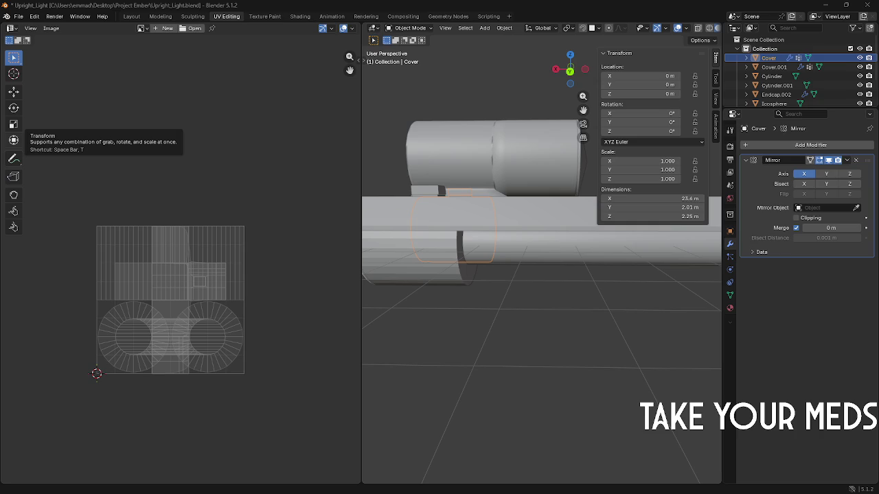
key(alt+Tab)
key(alt+Tab)
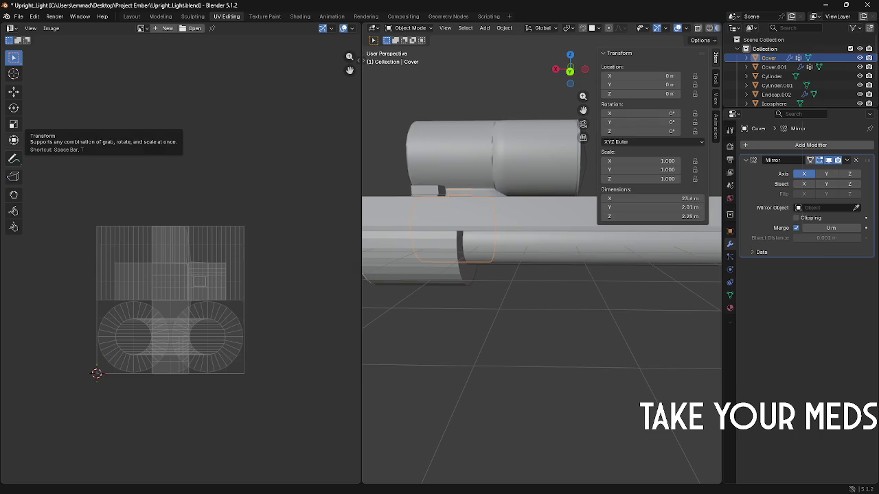
key(alt+Tab)
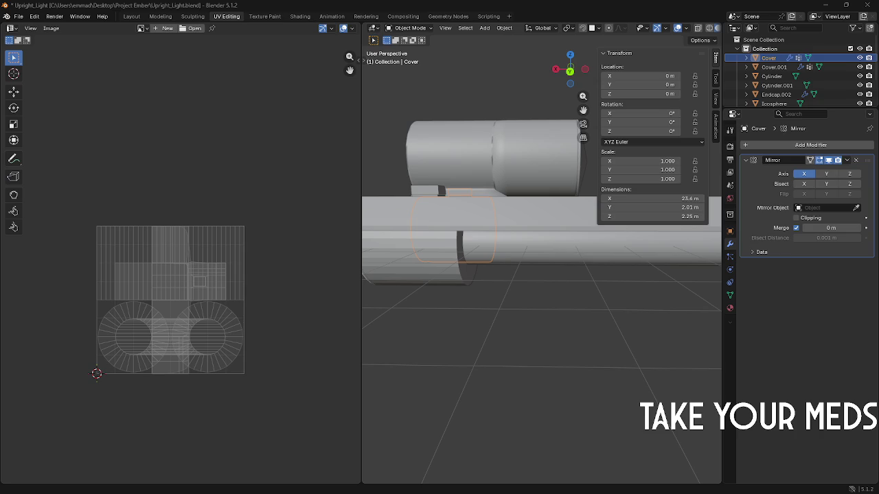
Step: Frame Cover.001, deselect its mesh geometry, then select the Cover object
middle_drag(392, 309, 475, 279)
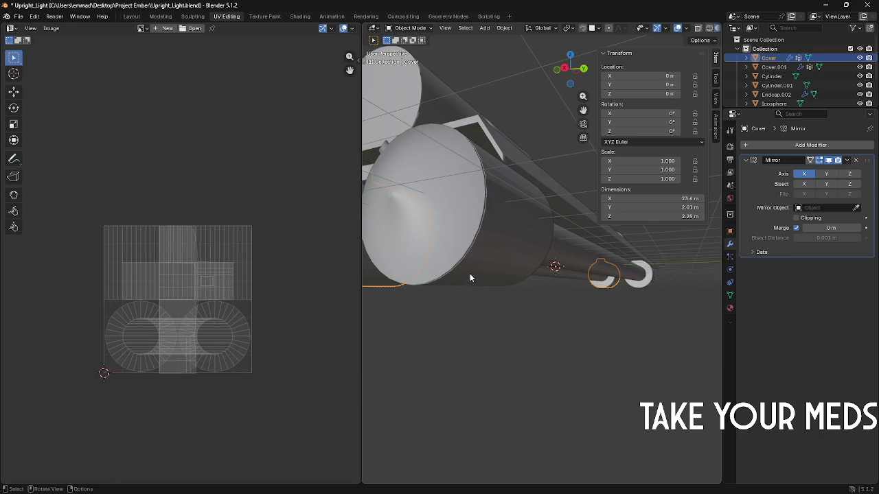
click(471, 270)
key(KP_Decimal)
key(Tab)
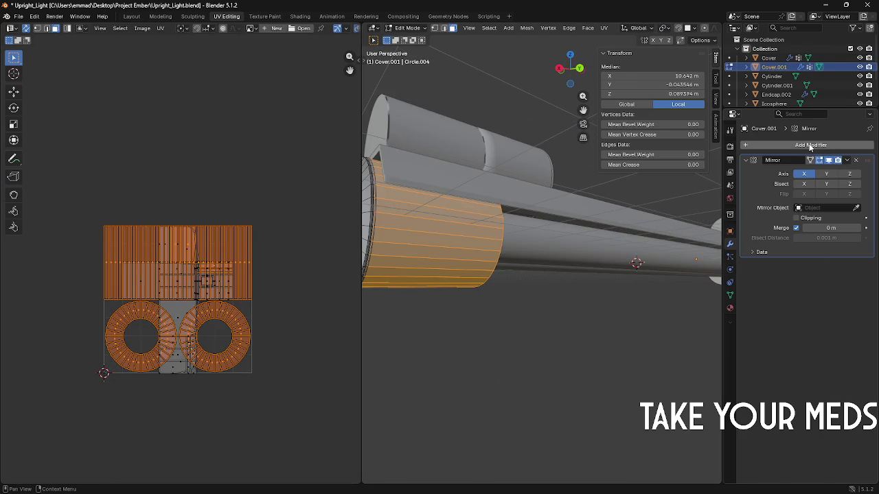
middle_drag(638, 194, 492, 215)
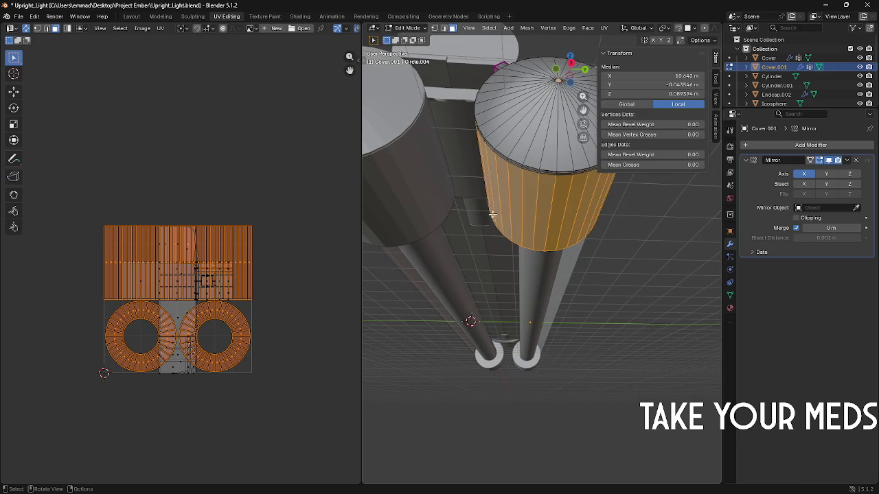
key(alt+a)
key(Tab)
click(413, 194)
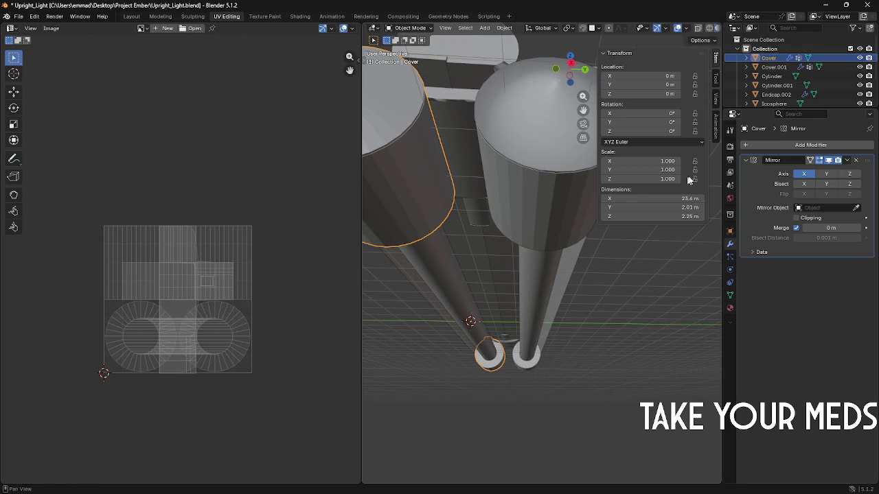
Step: Add a Subdivision Surface modifier to Cover by searching 'sub' in the modifier list
click(772, 143)
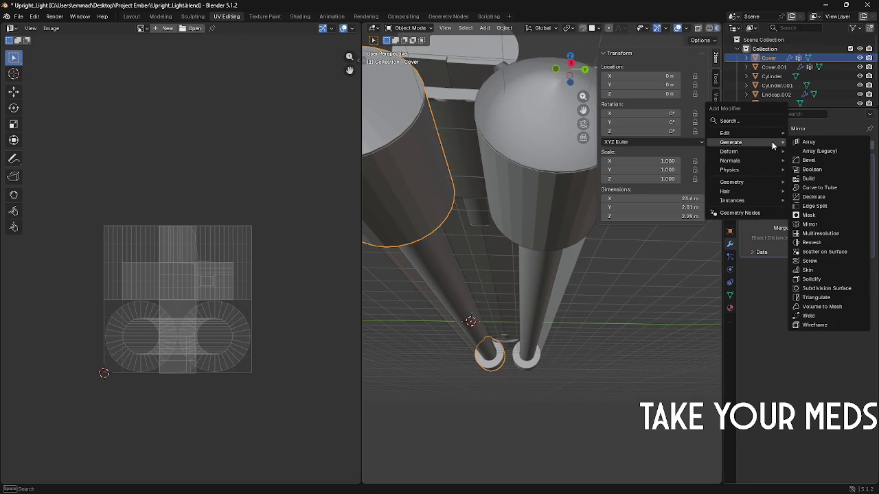
key(F3)
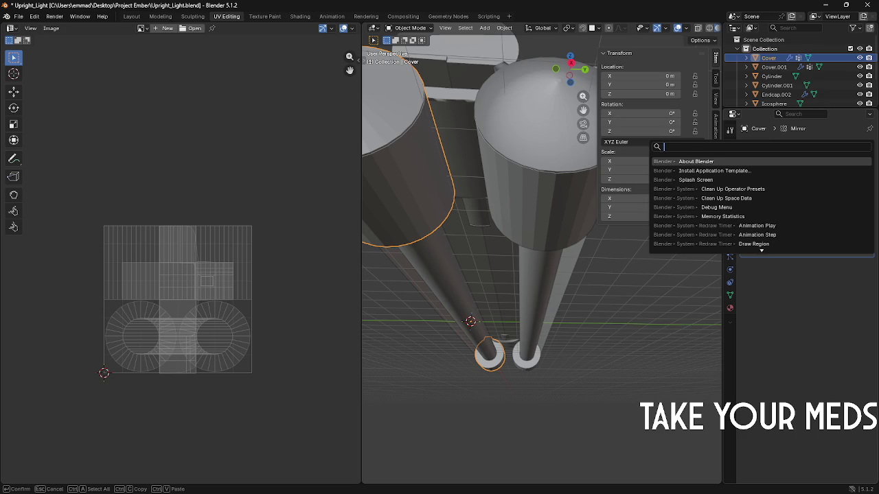
text(sumirror)
key(Return)
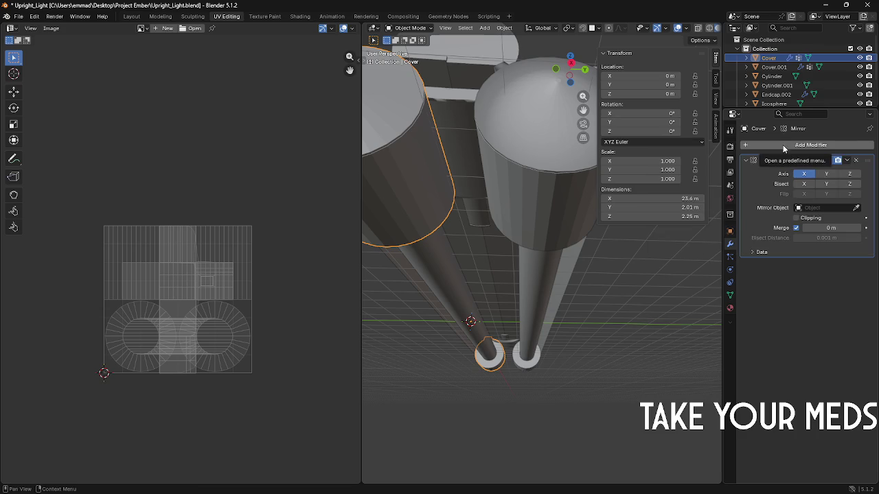
click(783, 146)
text(suv)
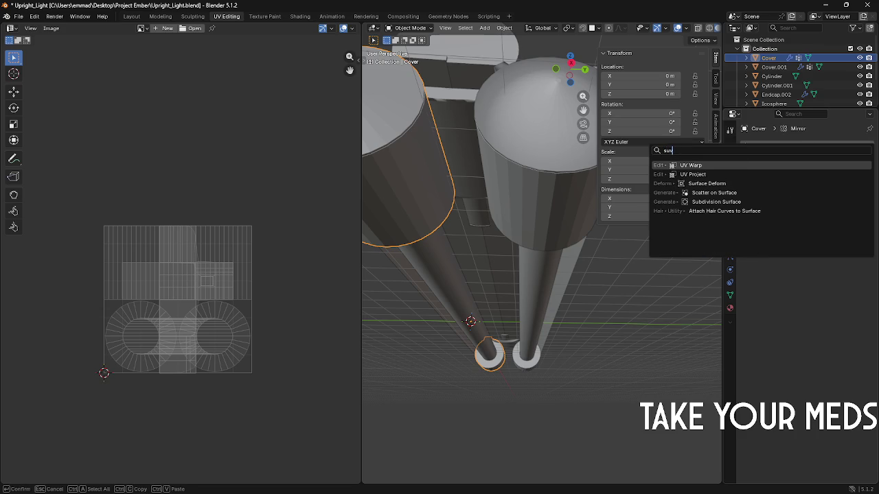
key(BackSpace)
text(b)
key(Return)
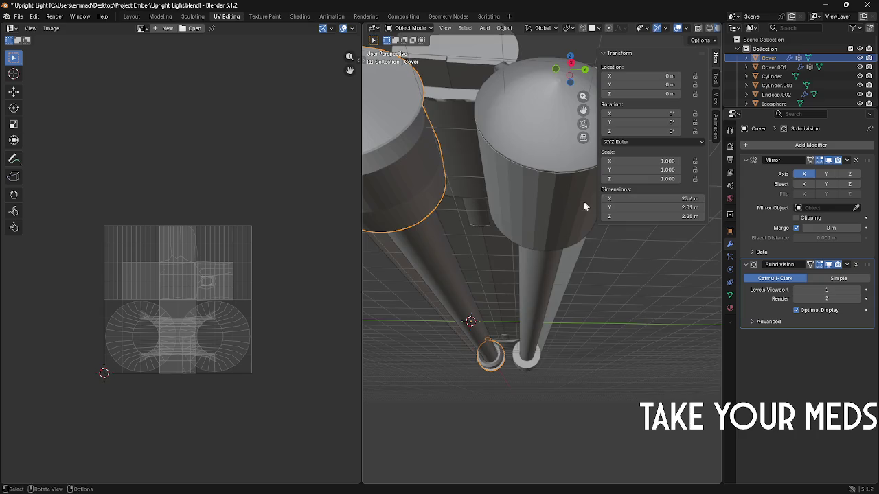
Step: Add a centred loop cut around the Cover mesh
middle_drag(584, 204, 543, 219)
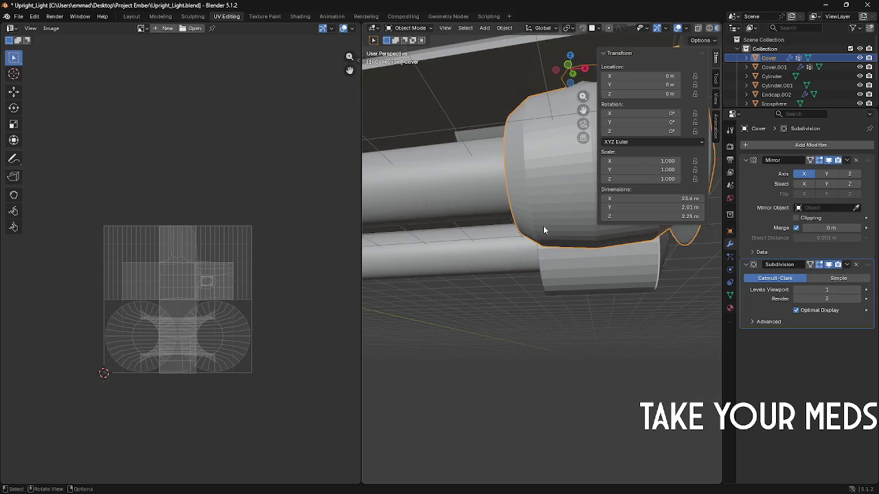
key(Tab)
key(ctrl+r)
click(501, 218)
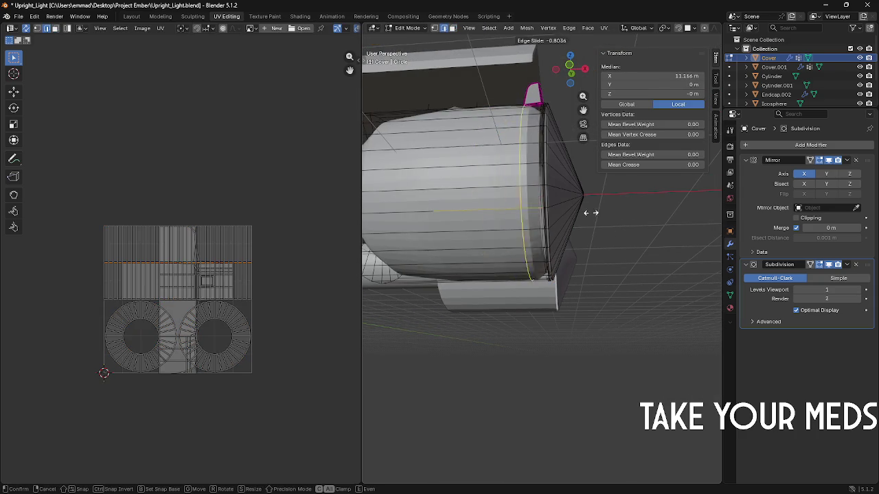
right_click(501, 218)
Step: Select the edge loops around the Cover's end cap to inspect them
mouse_move(501, 218)
middle_down()
mouse_move(578, 240)
mouse_move(504, 247)
middle_up()
alt+click(605, 270)
shift+middle_drag(604, 270, 580, 281)
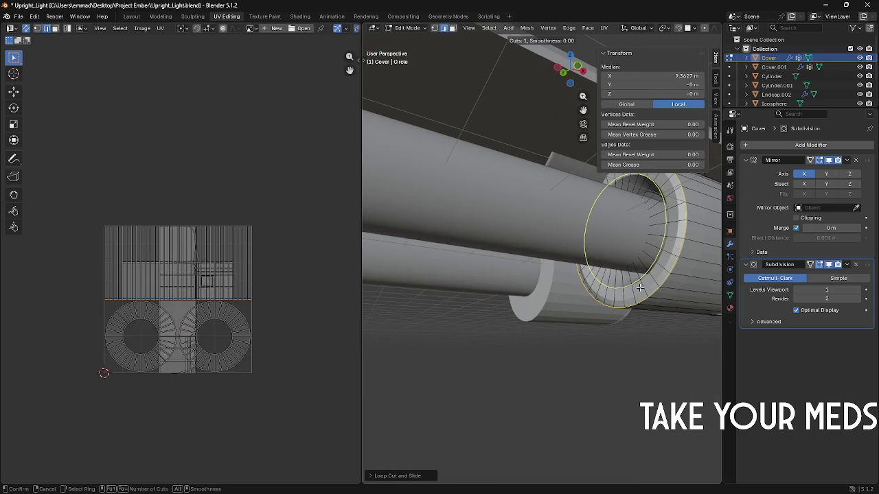
alt+click(656, 302)
alt+click(650, 288)
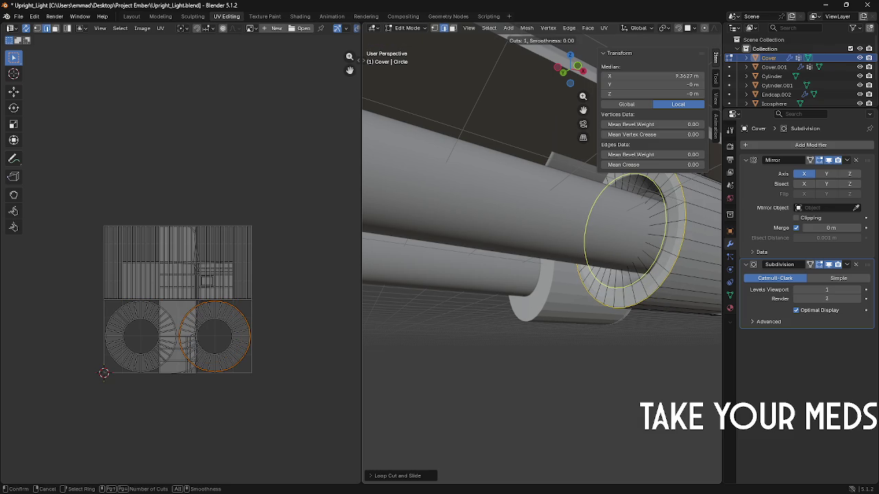
alt+click(650, 274)
alt+click(607, 252)
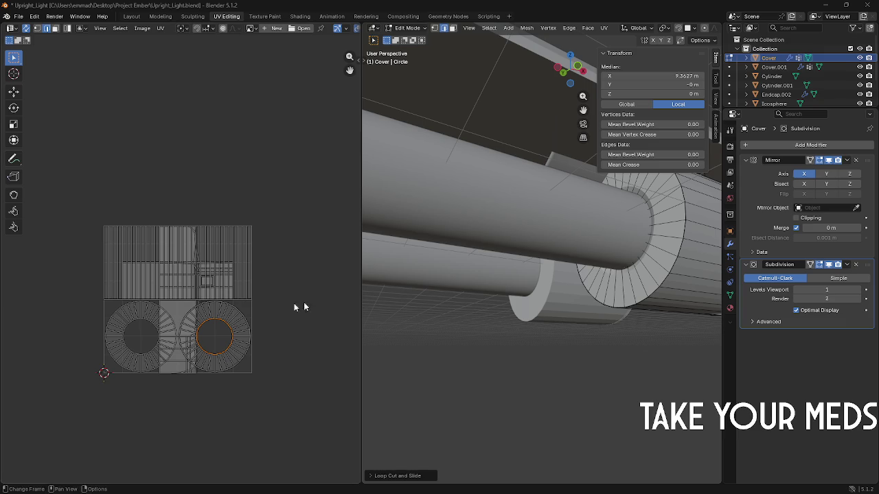
middle_drag(412, 308, 690, 310)
middle_drag(632, 343, 596, 284)
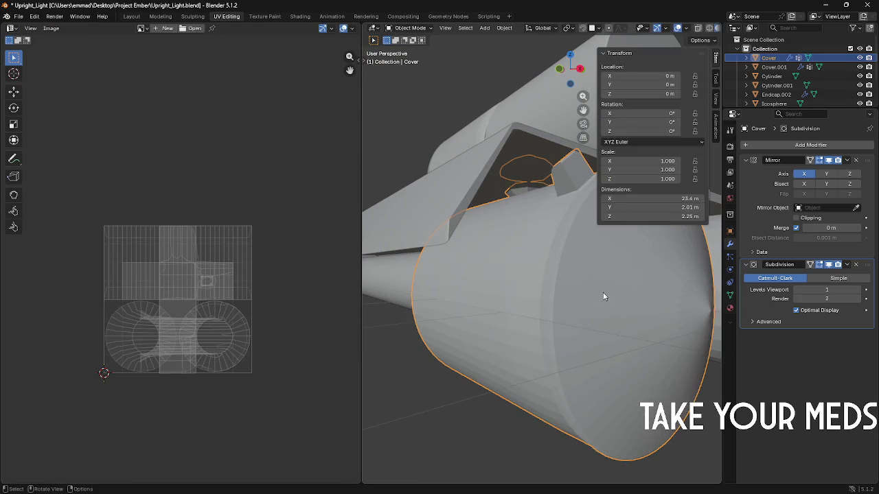
Step: Place a support loop near the Cover's rounded rim and leave Edit Mode
scroll(602, 291, up, 2)
mouse_move(602, 291)
middle_down()
mouse_move(593, 294)
mouse_move(656, 317)
middle_up()
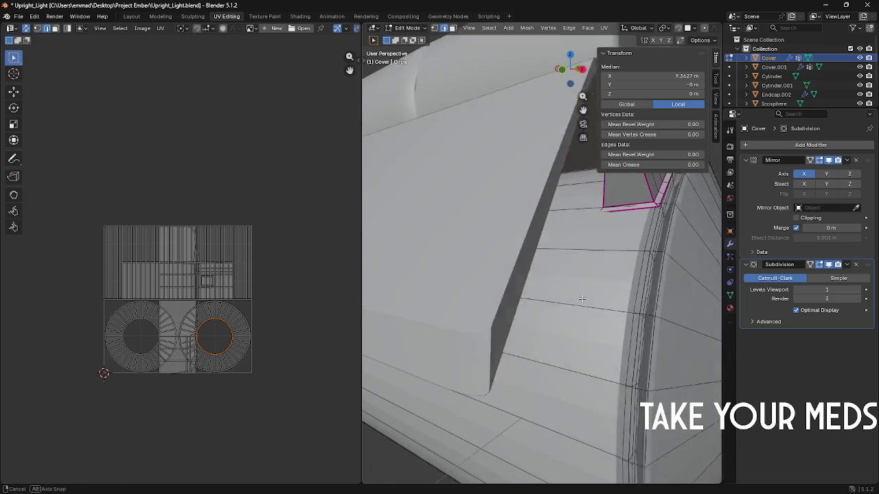
key(ctrl+r)
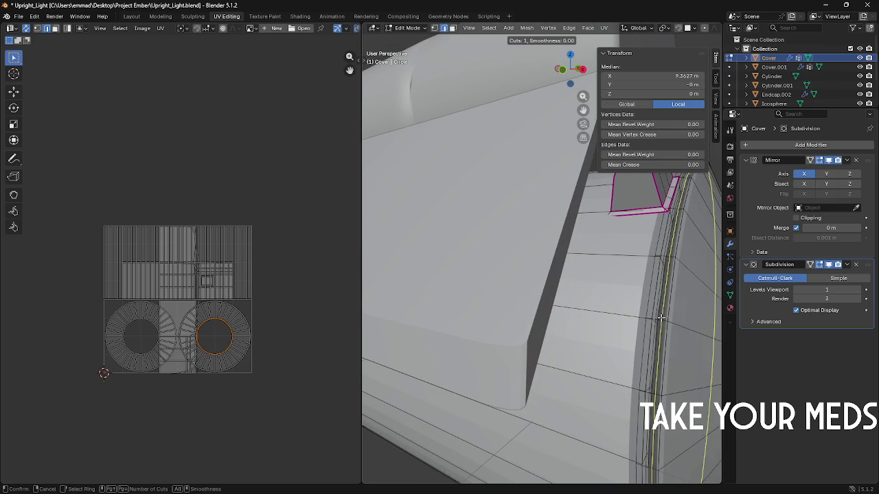
click(477, 345)
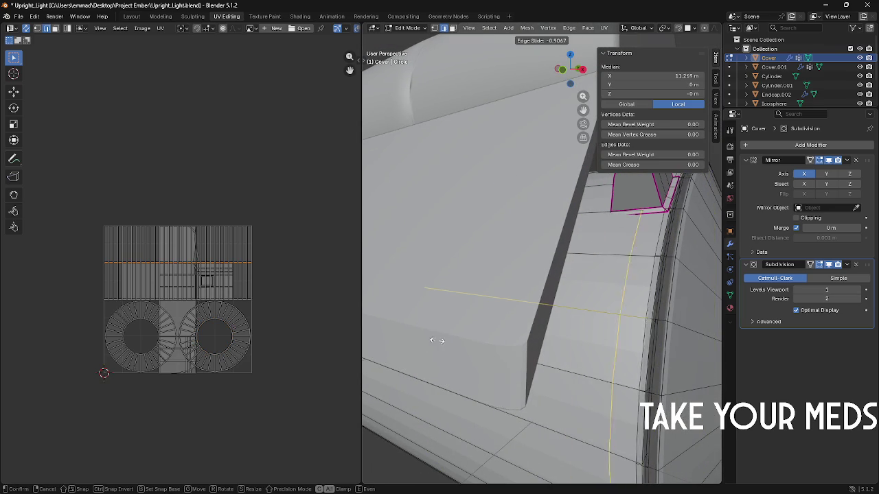
key(Tab)
scroll(503, 337, down, 5)
mouse_move(502, 337)
middle_down()
mouse_move(520, 327)
mouse_move(487, 350)
mouse_move(511, 363)
mouse_move(479, 390)
mouse_move(511, 357)
middle_up()
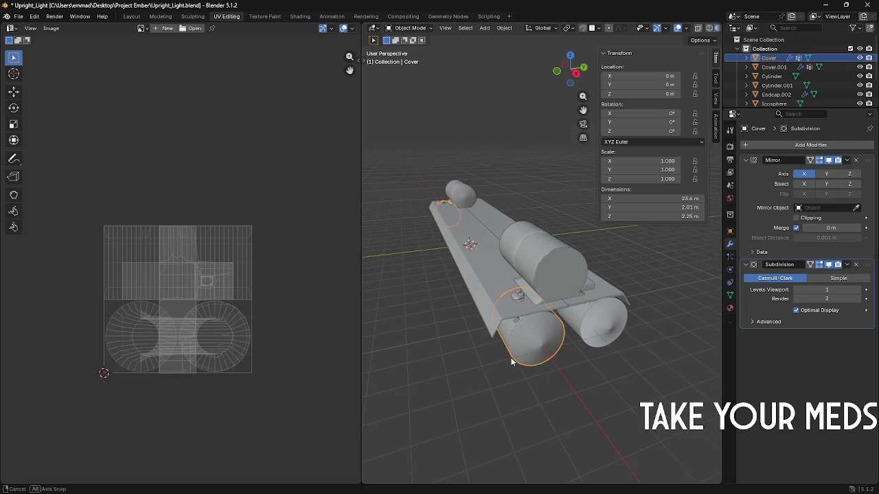
Step: Re-enter Cover's Edit Mode and begin a loop cut across the small knob
scroll(511, 357, up, 3)
key(Tab)
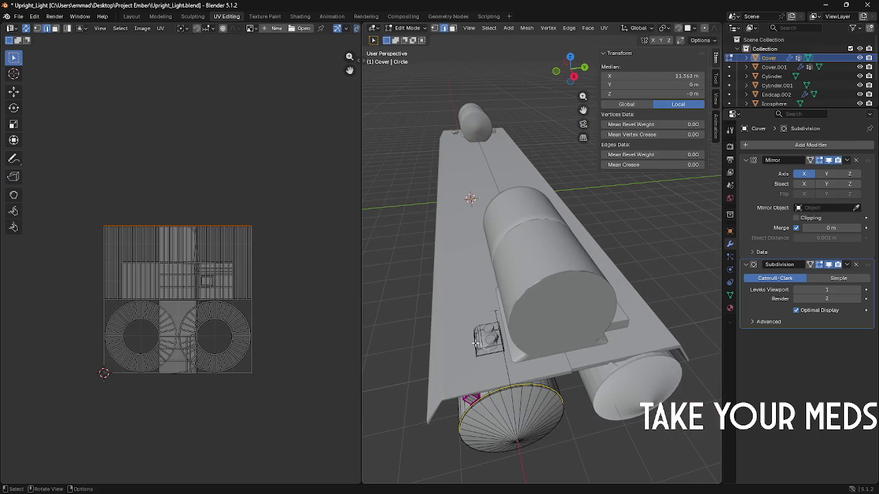
scroll(481, 340, up, 2)
scroll(508, 330, up, 2)
mouse_move(522, 324)
middle_down()
mouse_move(494, 277)
mouse_move(510, 256)
middle_up()
key(ctrl+r)
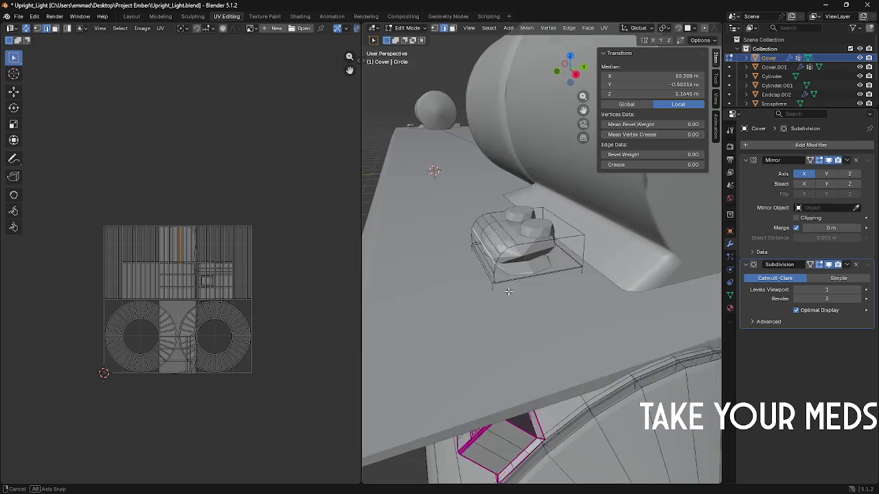
Step: Add two knob loops: one centred, one slid toward the knob's right end
click(532, 260)
right_click(489, 263)
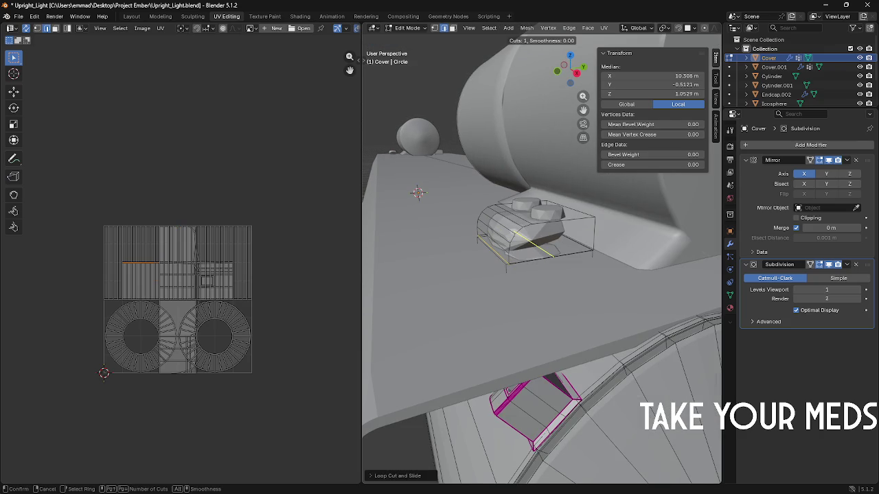
key(ctrl+r)
click(584, 213)
middle_drag(530, 197, 618, 226)
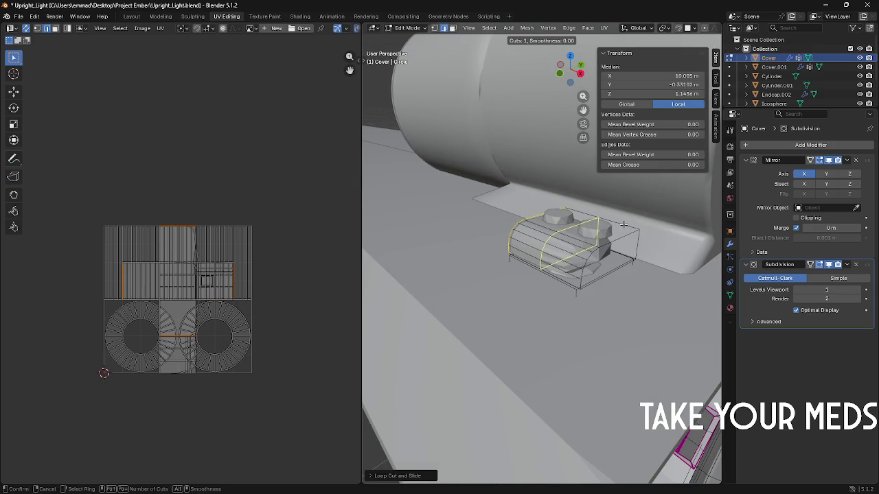
click(682, 251)
Step: Add another unslid loop across the knob, cancelling an extra cut
mouse_move(580, 239)
middle_down()
mouse_move(543, 241)
mouse_move(427, 165)
middle_up()
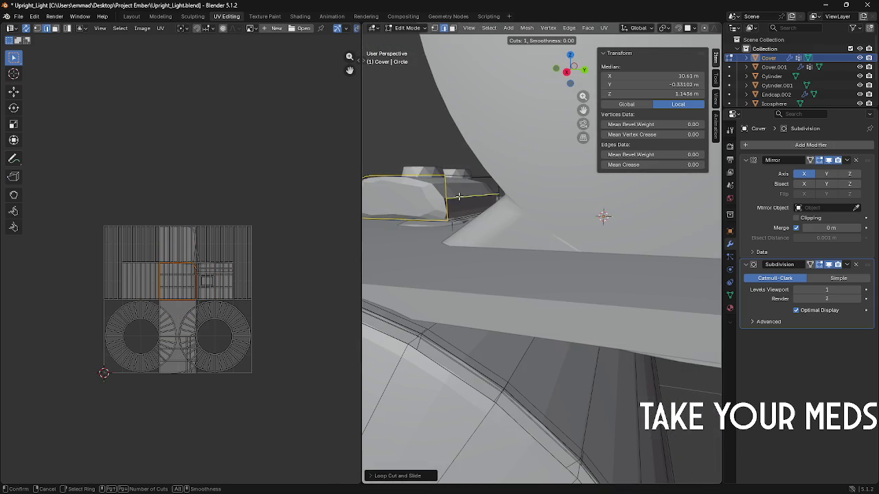
click(426, 164)
click(458, 199)
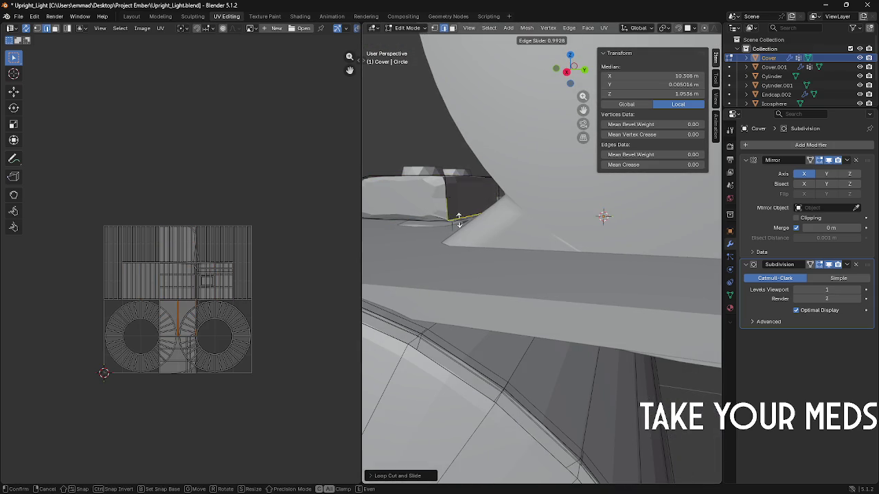
middle_drag(458, 199, 459, 220)
key(ctrl+r)
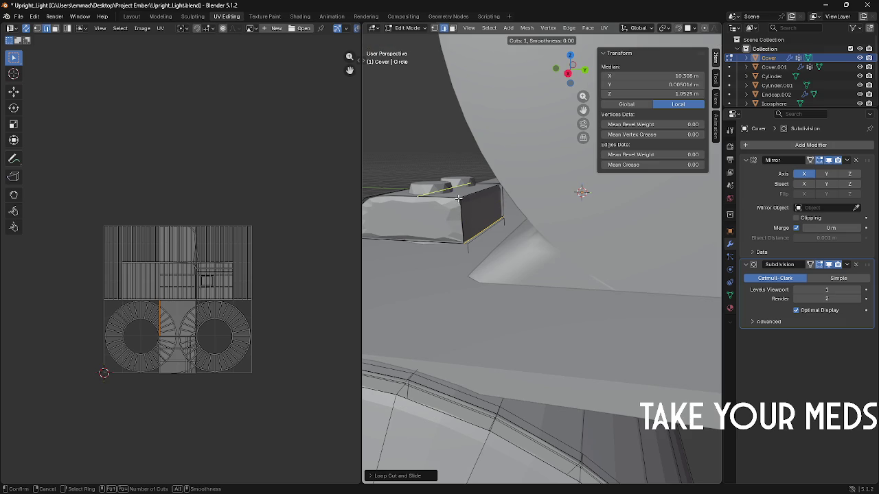
click(582, 192)
right_click(582, 192)
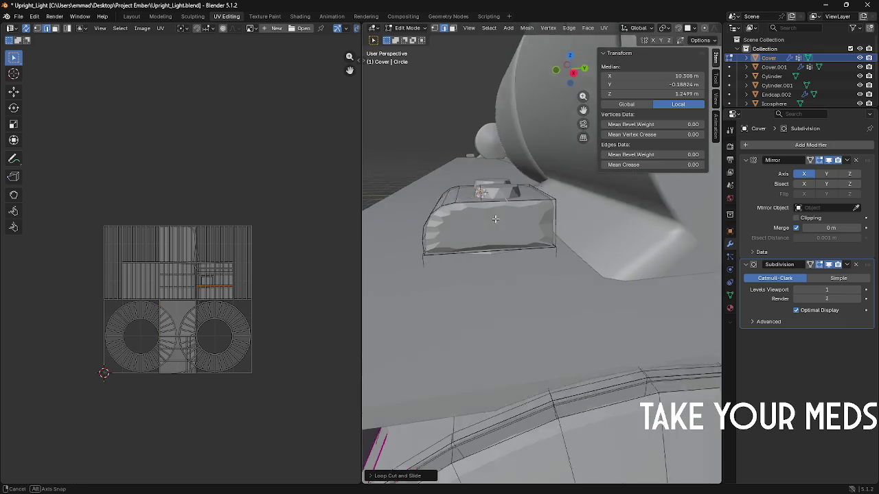
middle_drag(581, 190, 496, 222)
key(ctrl+r)
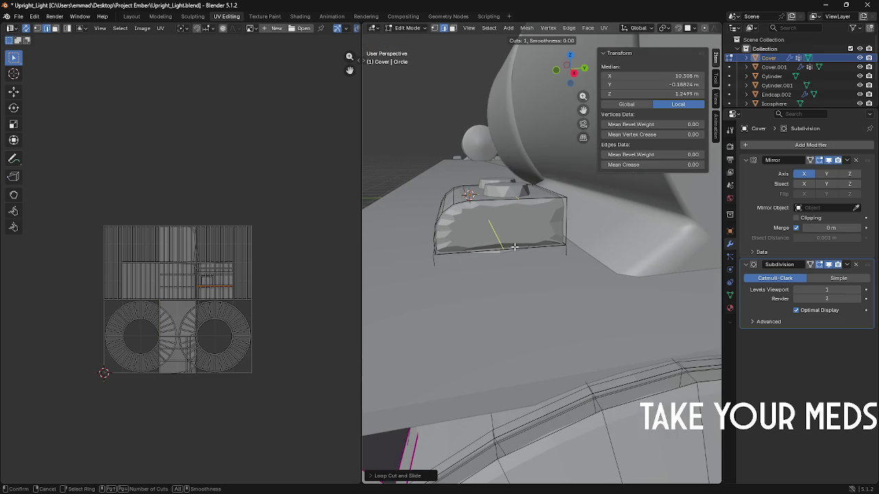
right_click(483, 256)
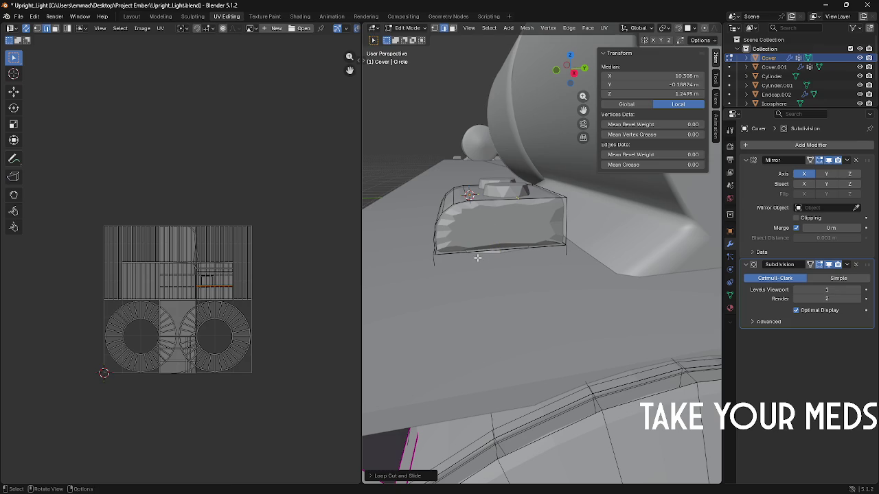
middle_drag(478, 256, 254, 260)
scroll(542, 261, down, 4)
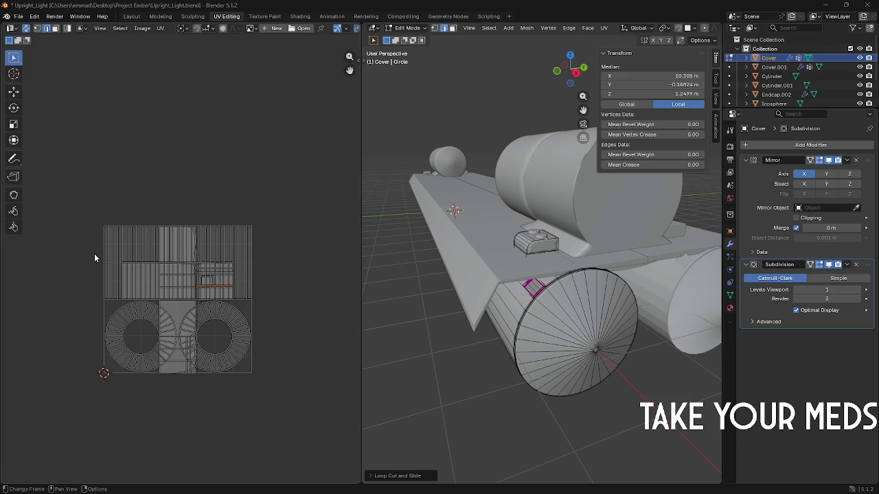
Step: Switch to the Layout workspace and frame the whole light model in view
middle_drag(265, 239, 274, 232)
middle_drag(455, 272, 398, 264)
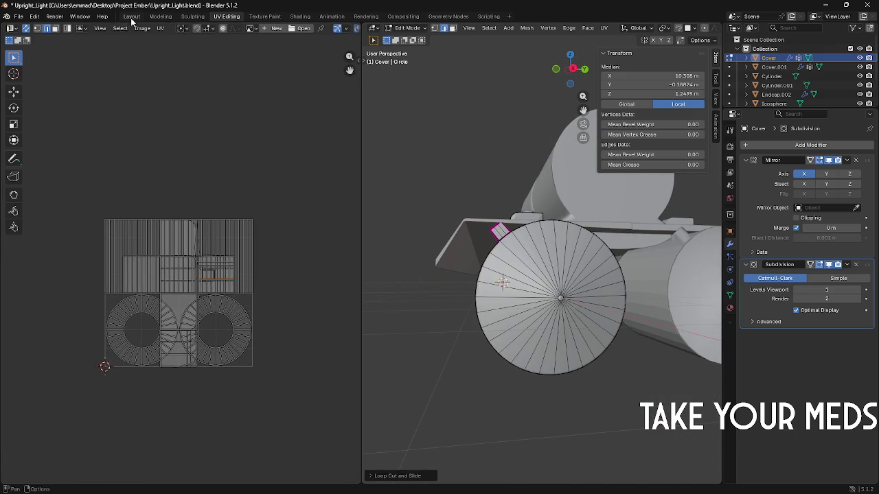
click(131, 16)
mouse_move(280, 142)
middle_down()
mouse_move(325, 120)
mouse_move(311, 153)
mouse_move(228, 130)
mouse_move(334, 184)
mouse_move(423, 183)
mouse_move(492, 159)
mouse_move(305, 224)
mouse_move(308, 208)
mouse_move(334, 200)
mouse_move(412, 252)
middle_up()
scroll(325, 120, down, 3)
Step: Leave Edit Mode, deselect the cover, then re-enter Edit Mode on the Cover mesh
key(Tab)
click(302, 147)
key(Tab)
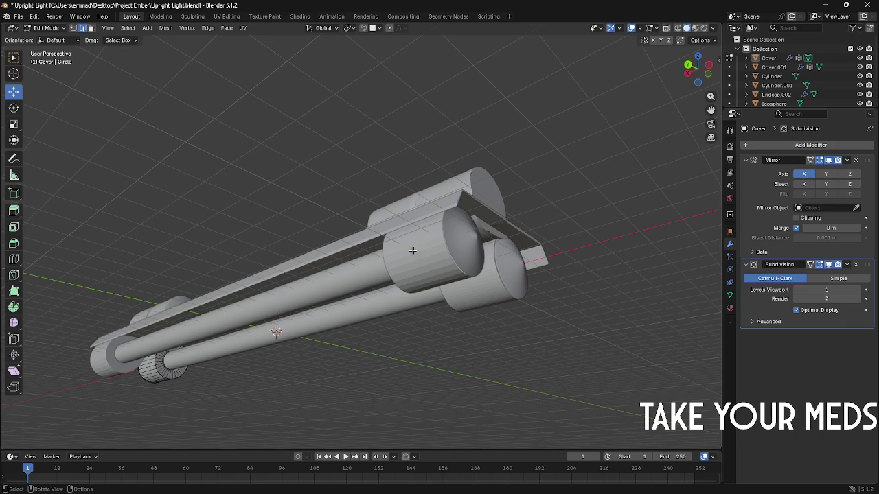
Step: Add a Subdivision Surface modifier to Cover.001, the large cylinder cover
key(Tab)
click(413, 258)
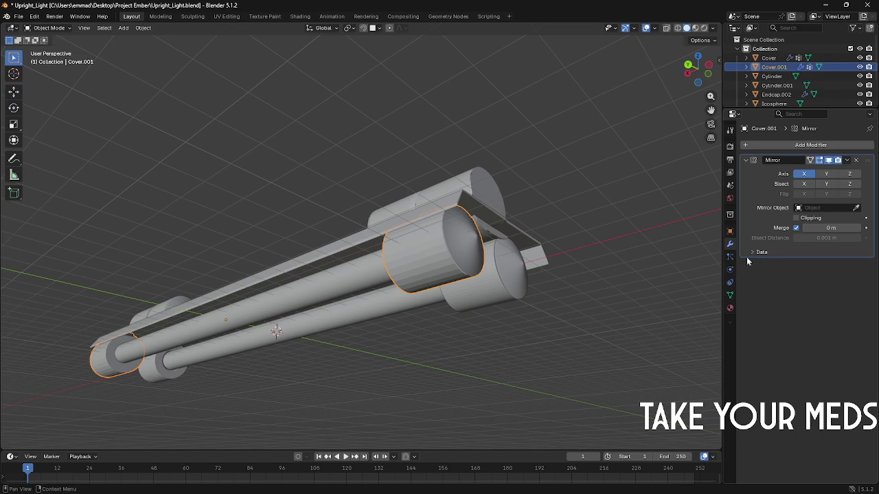
click(793, 145)
text(s)
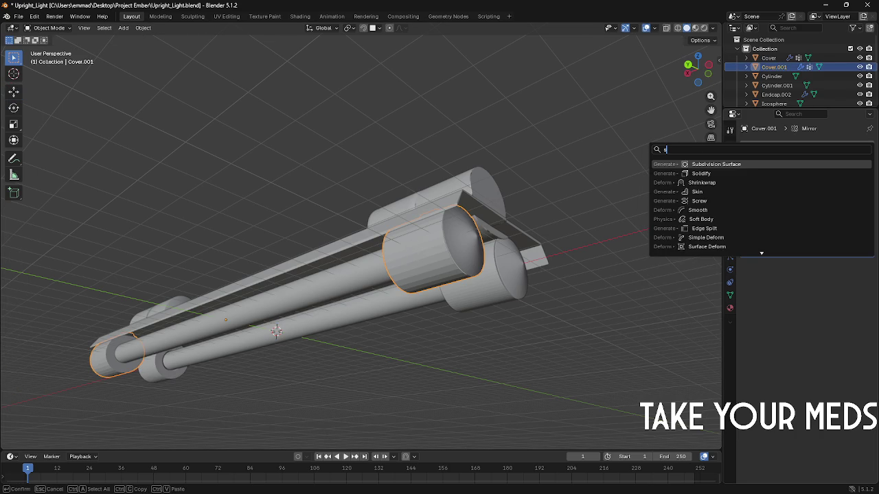
text(ubd)
key(Return)
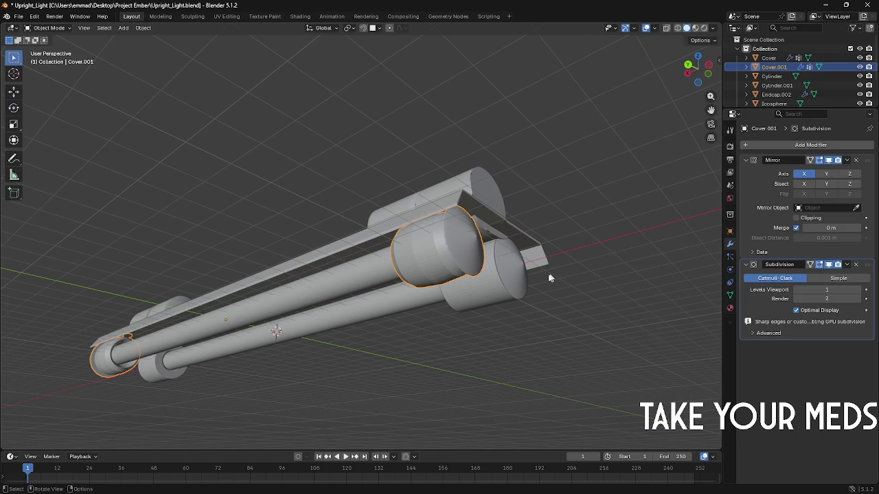
Step: Check Cover.001's smoothed mesh in Edit Mode, then zoom and pan toward it
key(Tab)
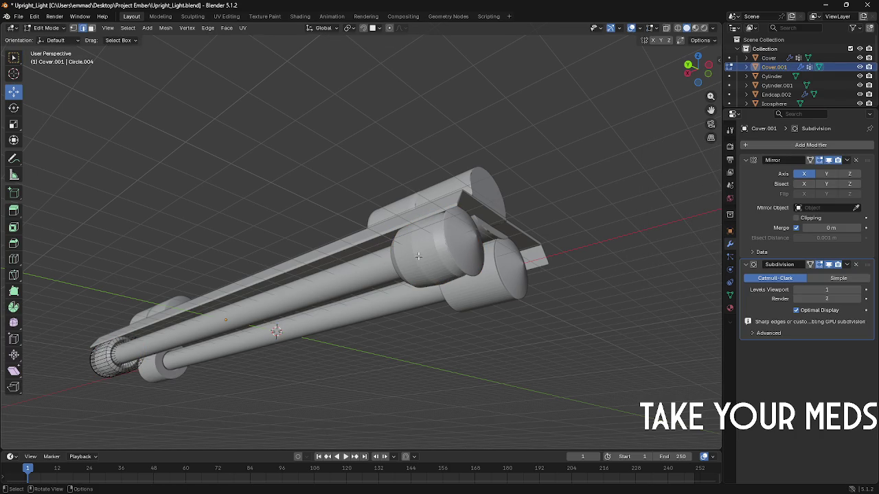
key(Tab)
scroll(421, 257, up, 3)
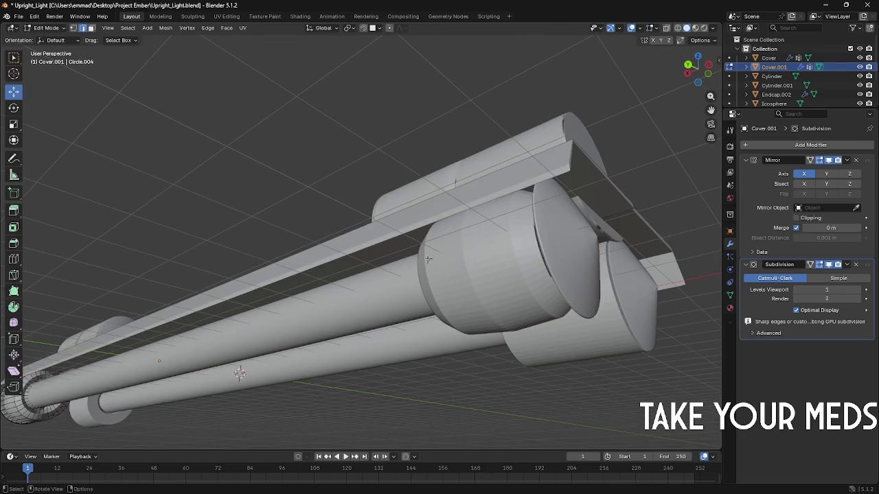
mouse_move(445, 258)
shift+middle_down()
mouse_move(492, 272)
mouse_move(408, 251)
mouse_move(432, 254)
shift+middle_up()
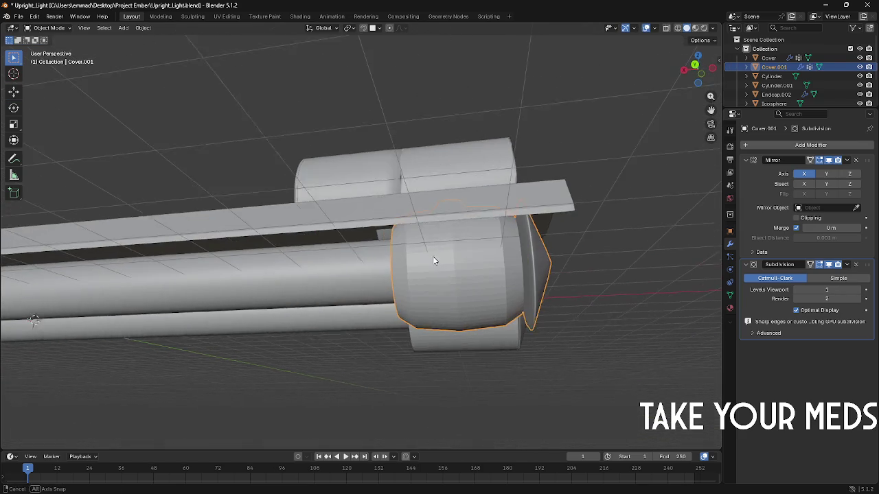
Step: Inspect Cover.001 in wireframe and solid shading and in Edit Mode
click(678, 28)
click(686, 27)
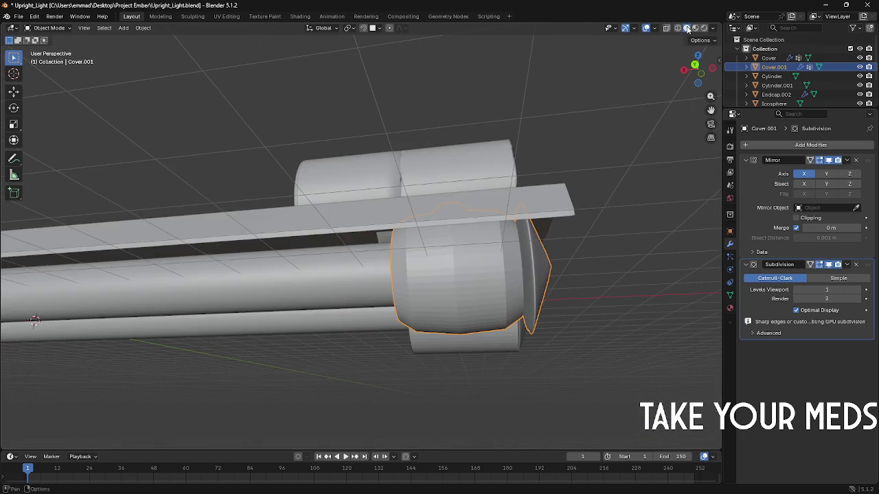
middle_drag(638, 138, 611, 158)
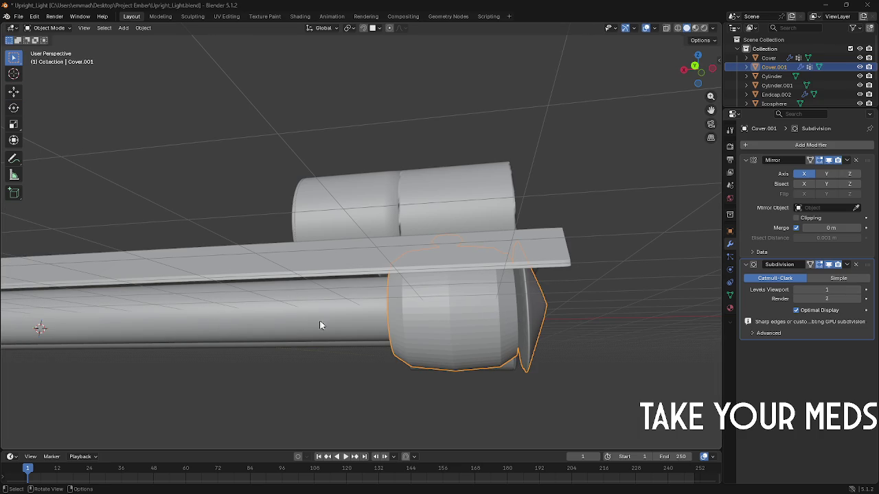
middle_drag(411, 328, 427, 330)
key(Tab)
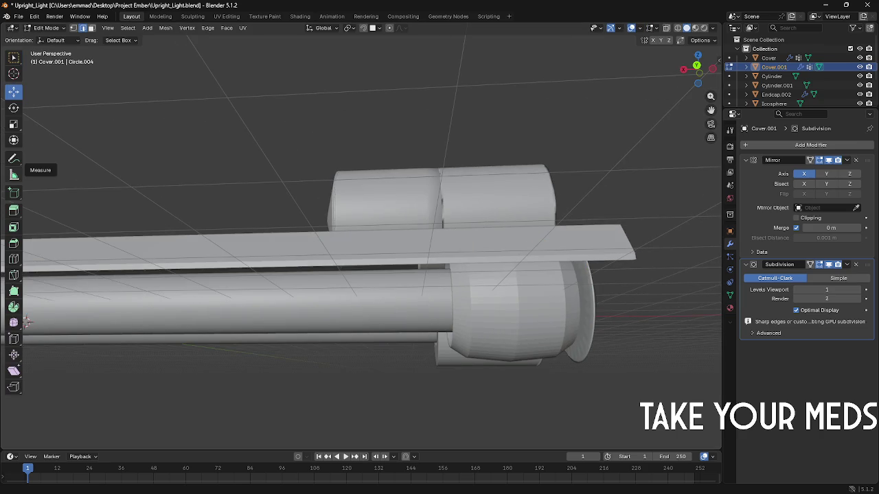
mouse_move(235, 210)
shift+middle_down()
mouse_move(298, 228)
mouse_move(240, 207)
shift+middle_up()
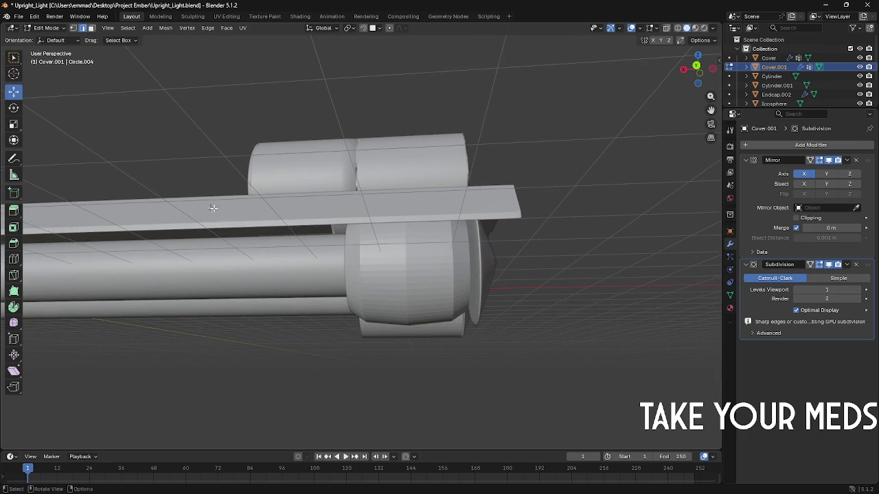
key(Tab)
key(Tab)
key(Tab)
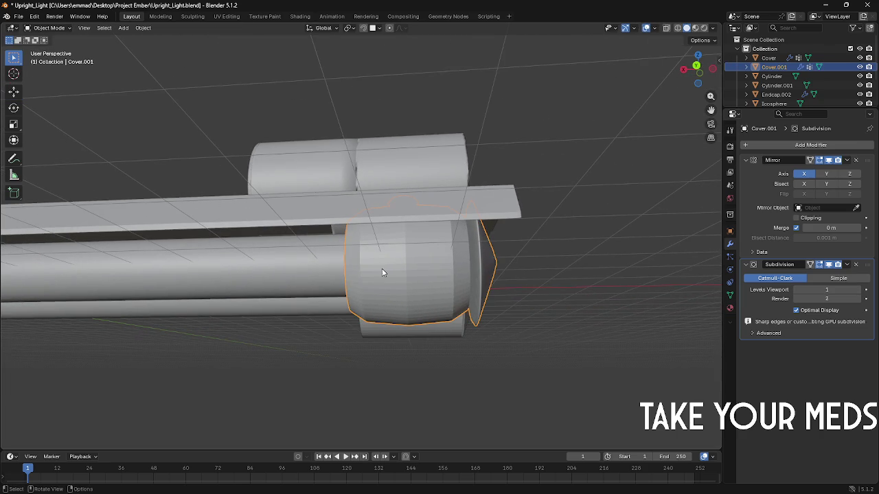
Step: Orbit around the cylinder, check its mesh, and select the first Cover object
key(Tab)
middle_drag(384, 275, 410, 270)
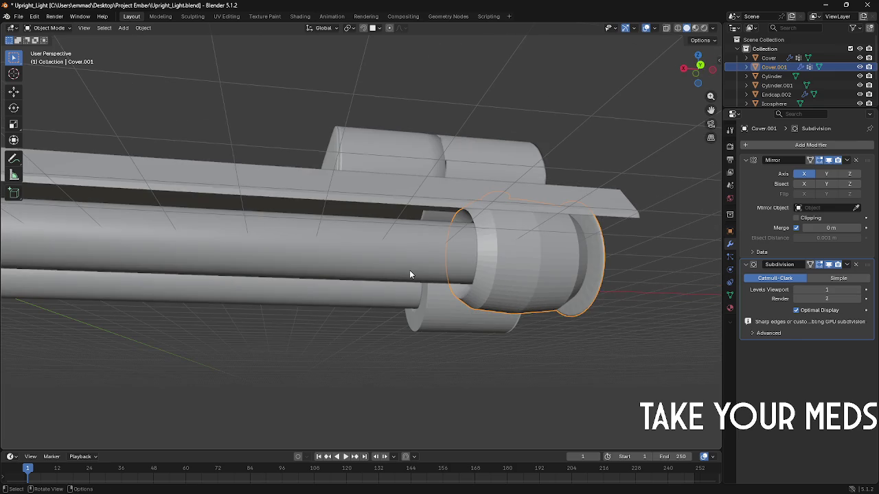
key(Tab)
key(Tab)
key(Tab)
key(Tab)
key(Tab)
key(Tab)
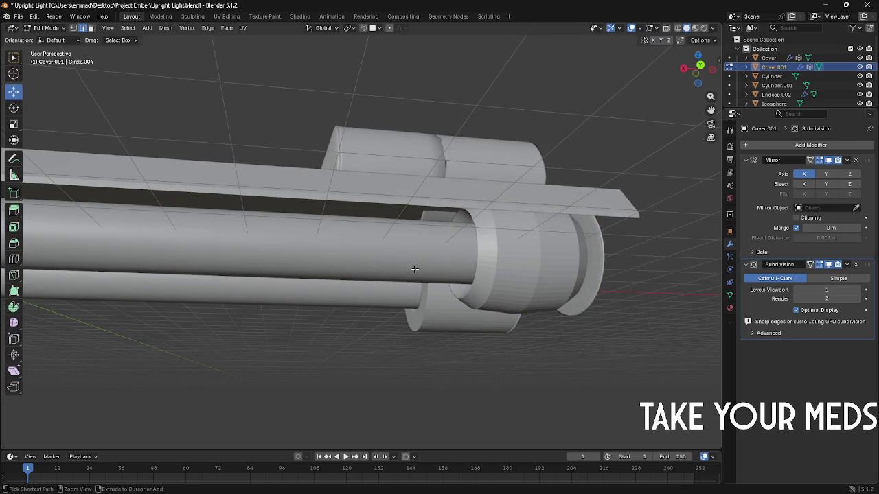
key(Tab)
click(414, 273)
mouse_move(336, 254)
middle_down()
mouse_move(314, 243)
mouse_move(236, 239)
middle_up()
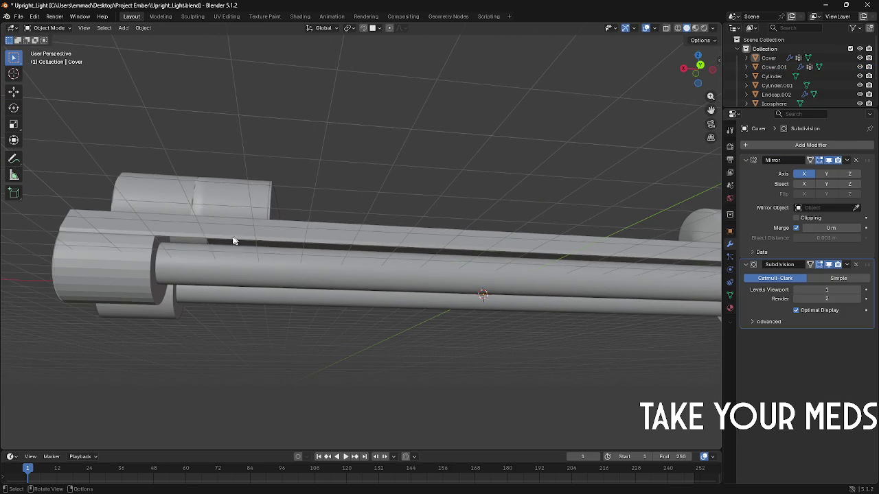
Step: Select Cover.001, briefly check its mesh, and bring up the Add Modifier list
click(156, 258)
middle_drag(156, 258, 256, 252)
key(Tab)
key(Tab)
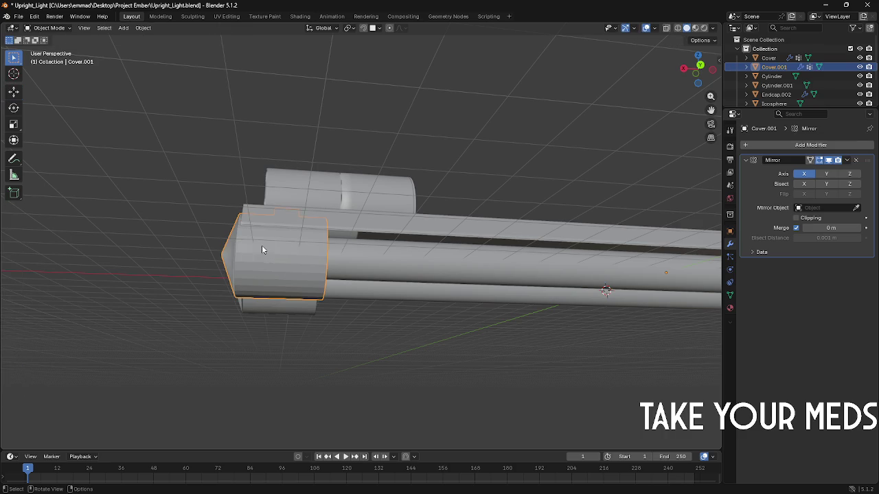
click(789, 145)
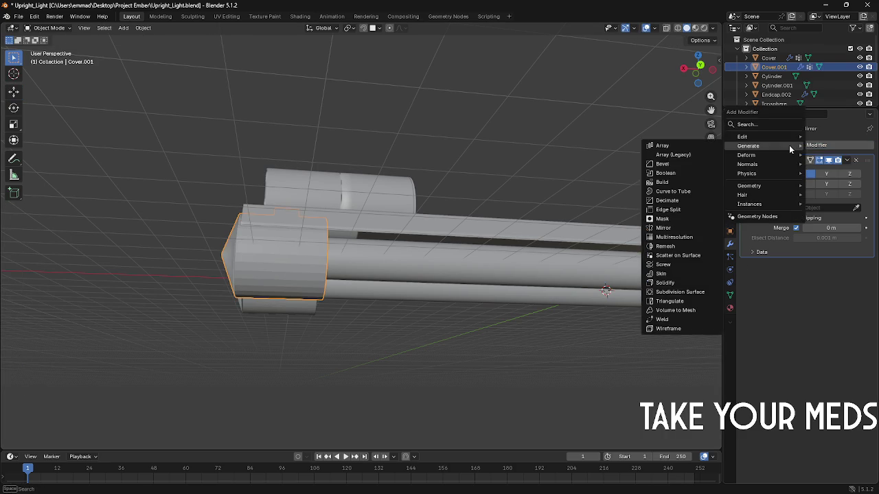